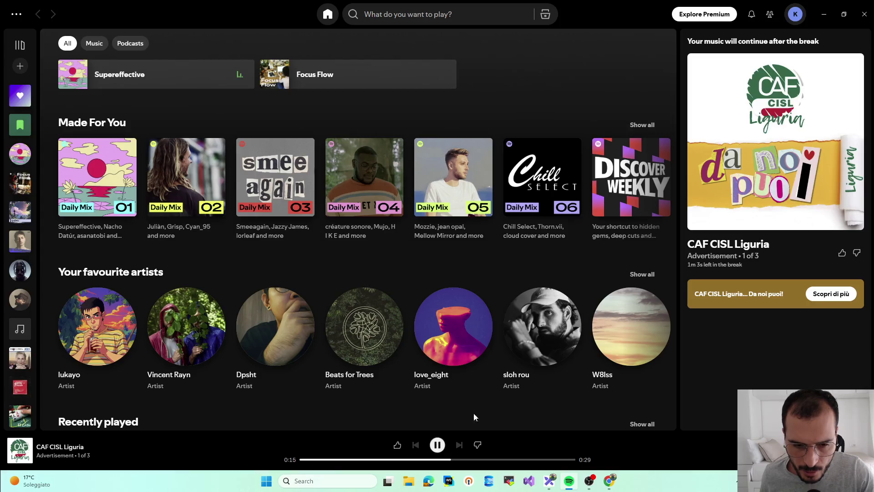
# - Minimize Spotify so the Chrome window with the Twitch stream shows
pyautogui.click(824, 15)
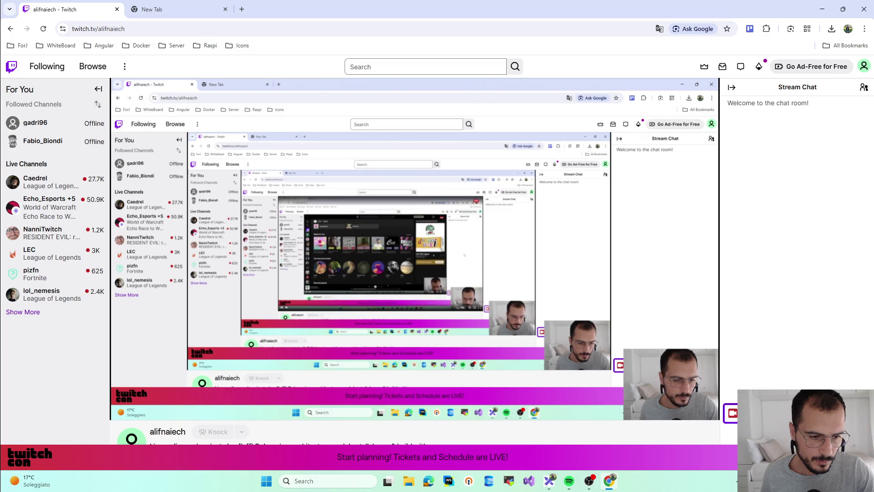
# - Bring Spotify back to the front, then the OBS streaming window
pyautogui.click(570, 483)
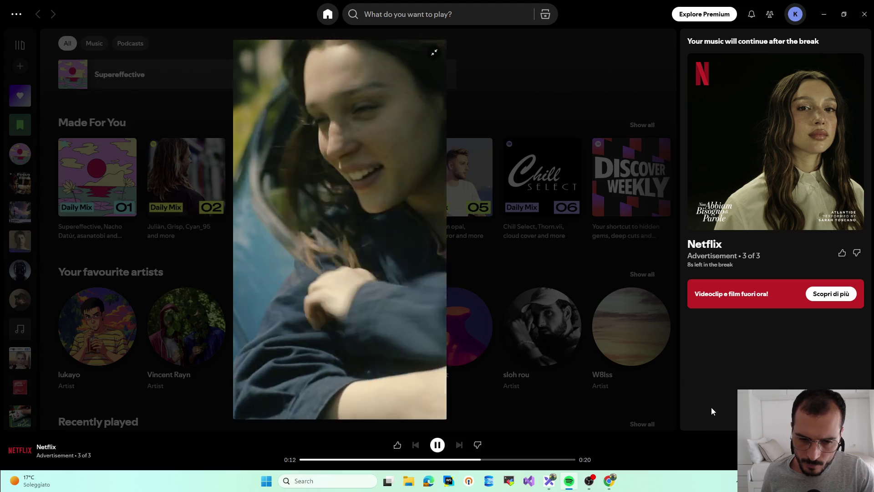
pyautogui.click(590, 482)
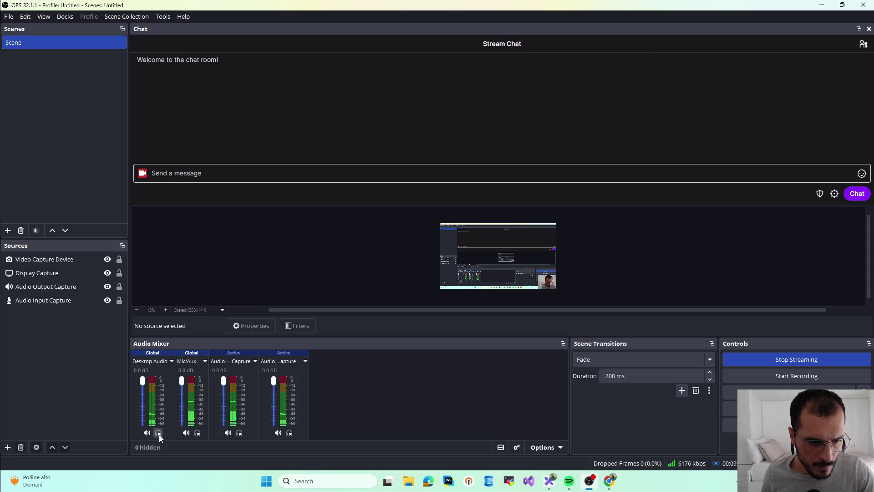
# - Toggle Spotify to glance at OBS, then bring the Twitch browser window forward
pyautogui.click(571, 483)
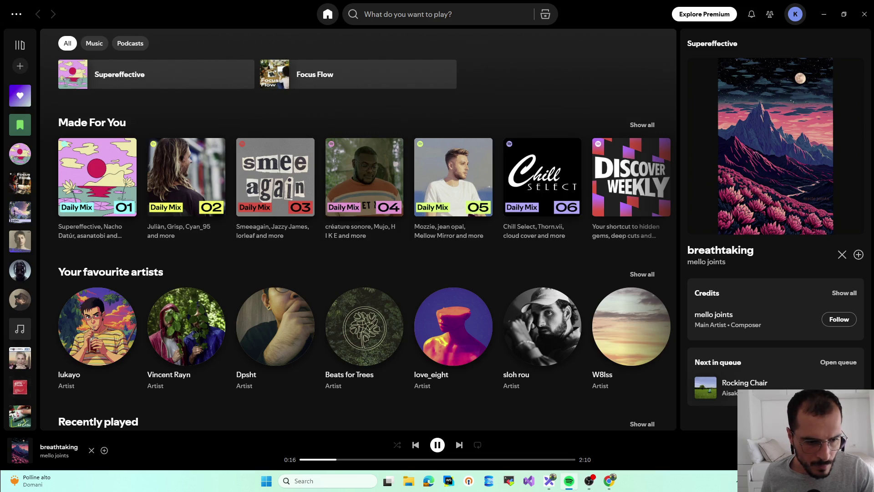
pyautogui.click(825, 10)
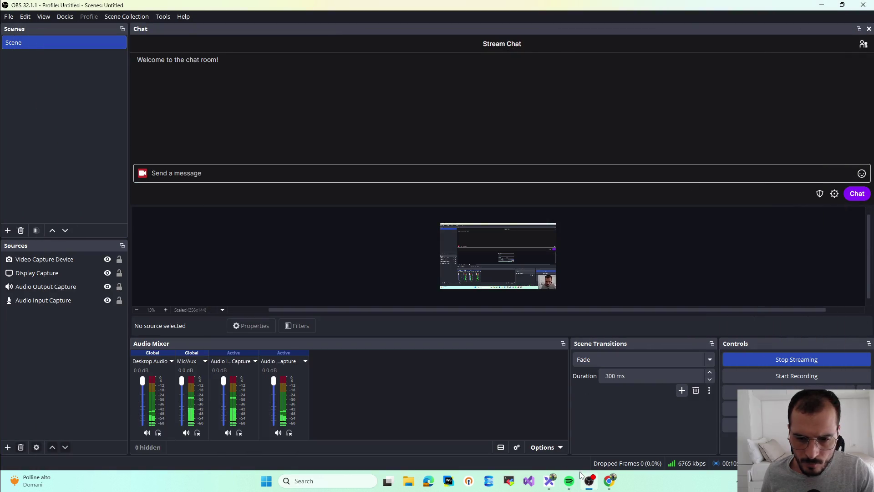
pyautogui.click(569, 484)
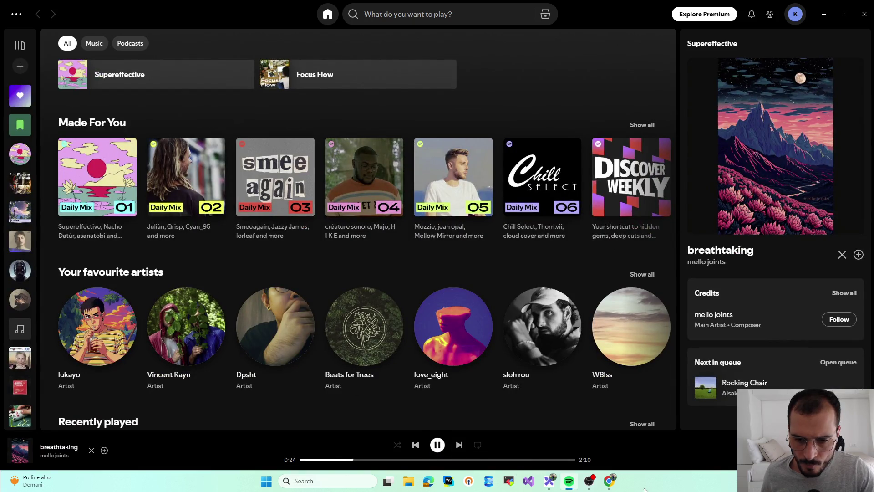
pyautogui.click(609, 481)
pyautogui.scroll(-3, 613, 447)
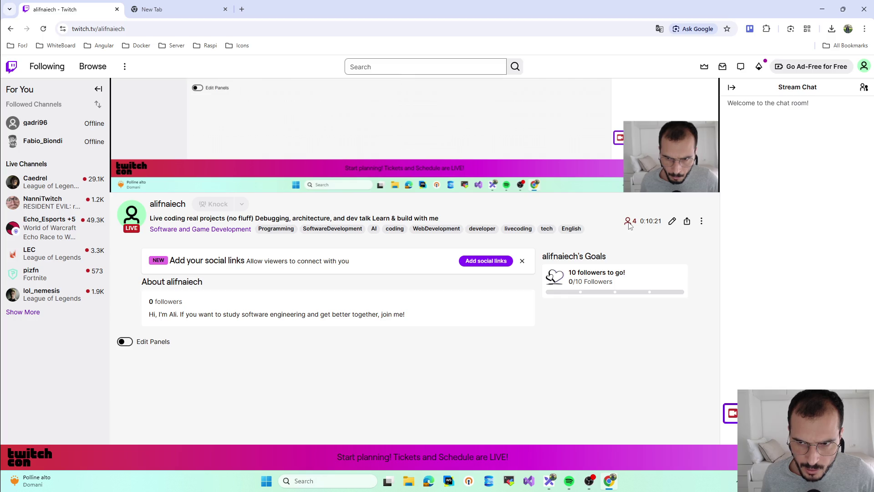
pyautogui.scroll(2, 629, 226)
pyautogui.moveTo(410, 192)
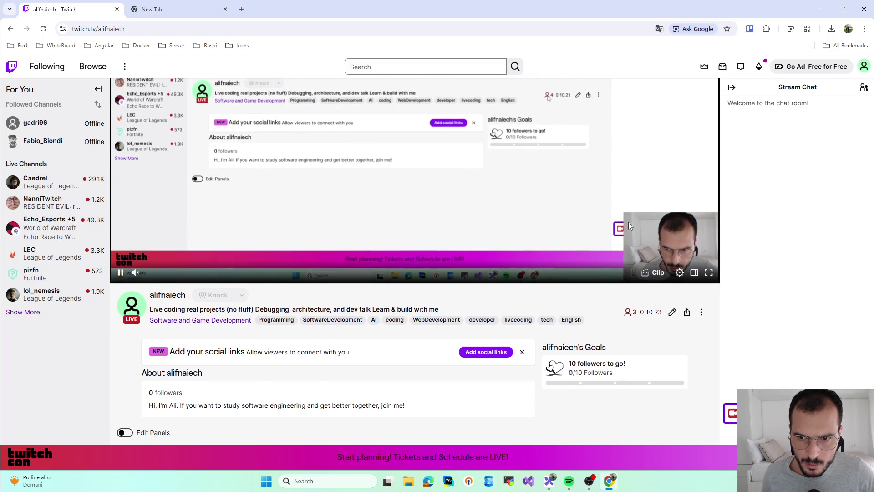
pyautogui.scroll(2, 628, 225)
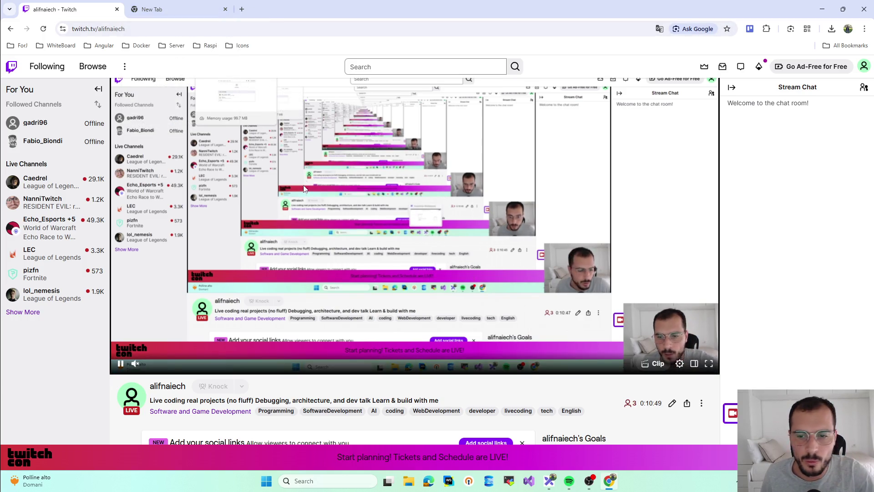
# - Switch from the Twitch page to the Excalidraw whiteboard
pyautogui.click(549, 481)
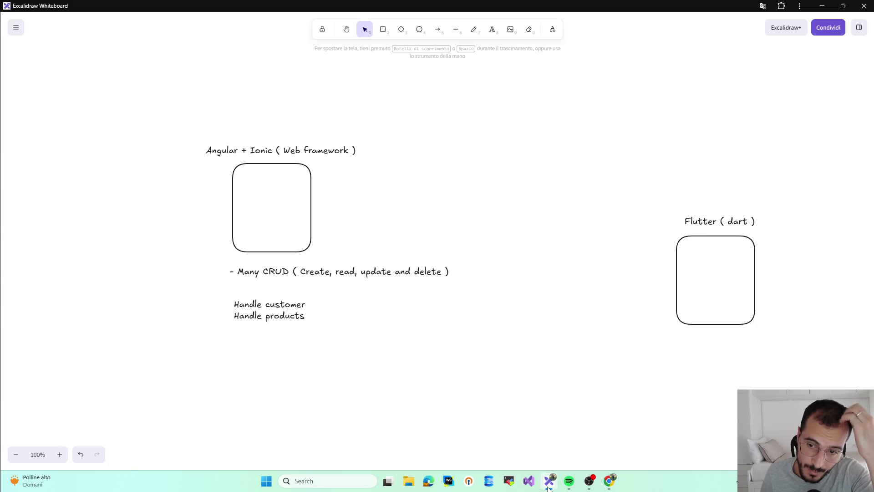
# - Nudge the Flutter ( dart ) label up-left and shift the Many CRUD line down slightly
pyautogui.moveTo(714, 220); pyautogui.dragTo(708, 217)
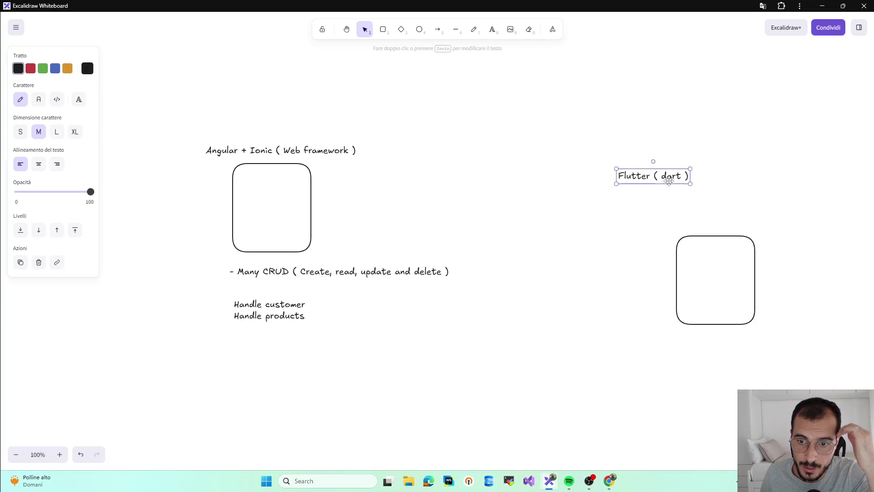
pyautogui.doubleClick(262, 305)
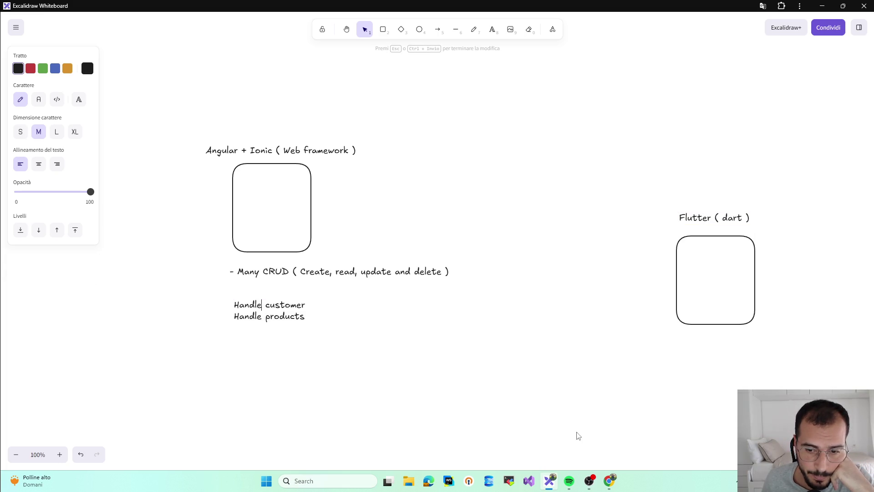
pyautogui.click(608, 486)
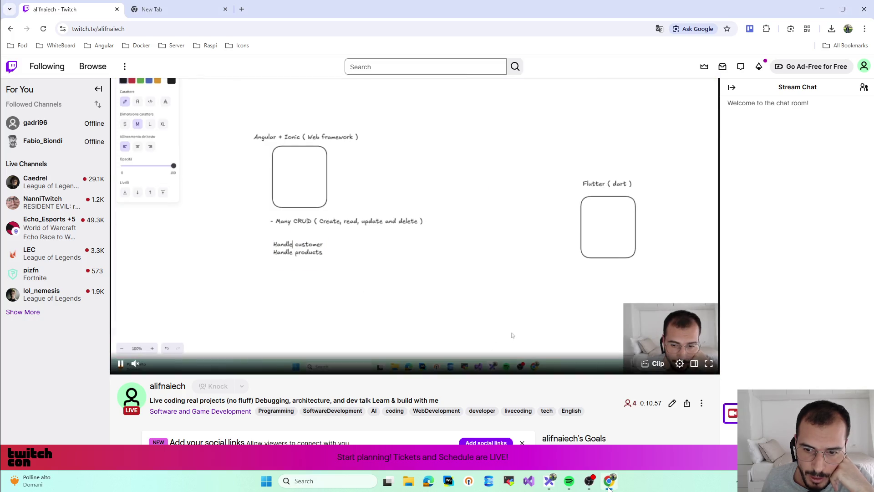
pyautogui.click(822, 9)
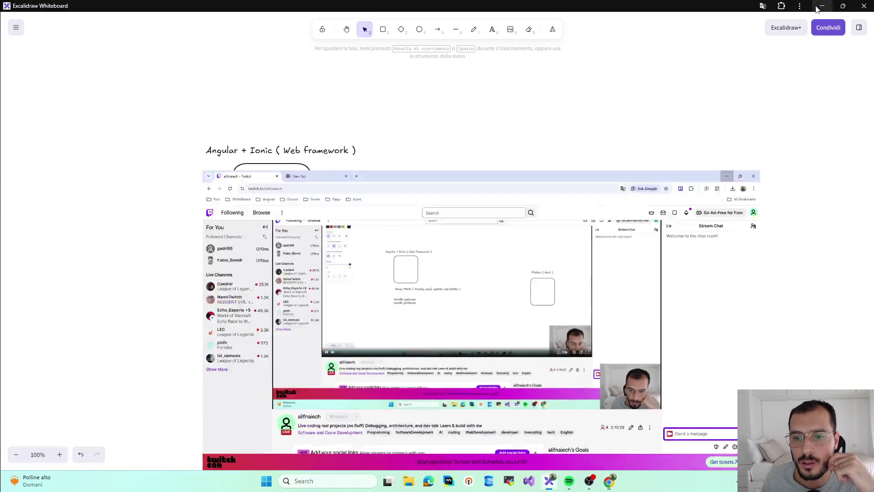
pyautogui.moveTo(324, 271); pyautogui.dragTo(323, 280)
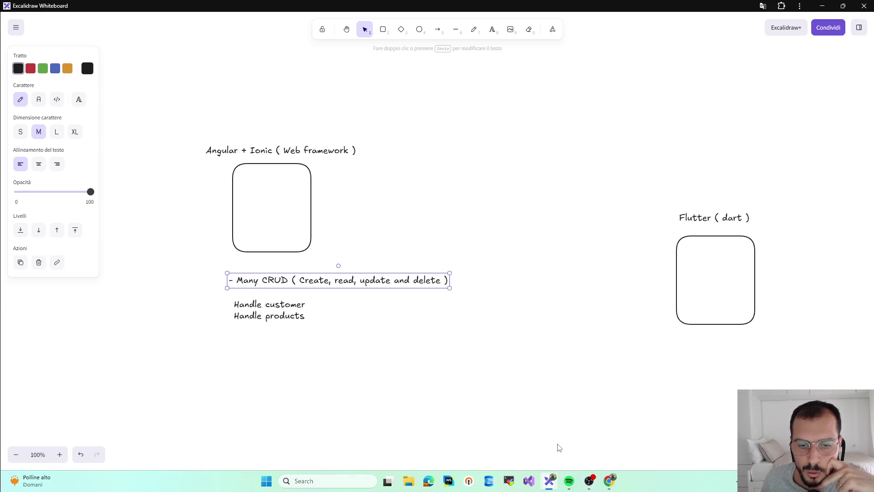
# - Flip between OBS, the Twitch stream and the whiteboard to check the broadcast
pyautogui.click(590, 482)
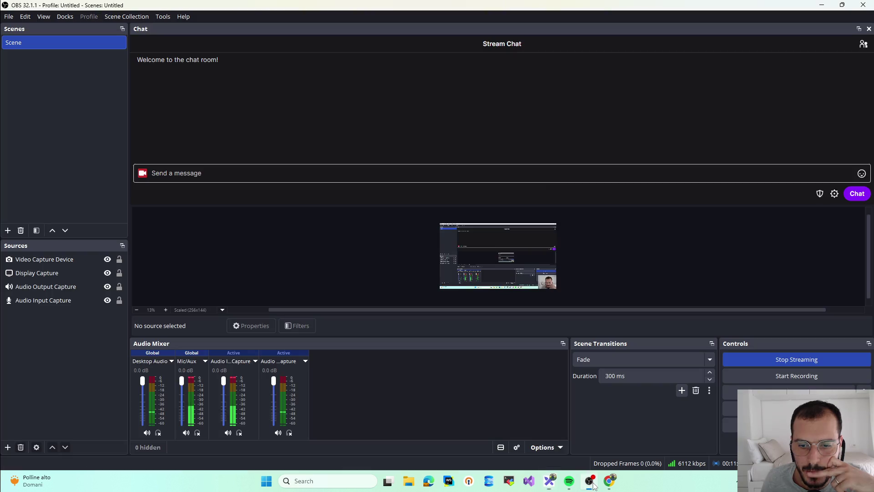
pyautogui.click(591, 483)
pyautogui.click(610, 481)
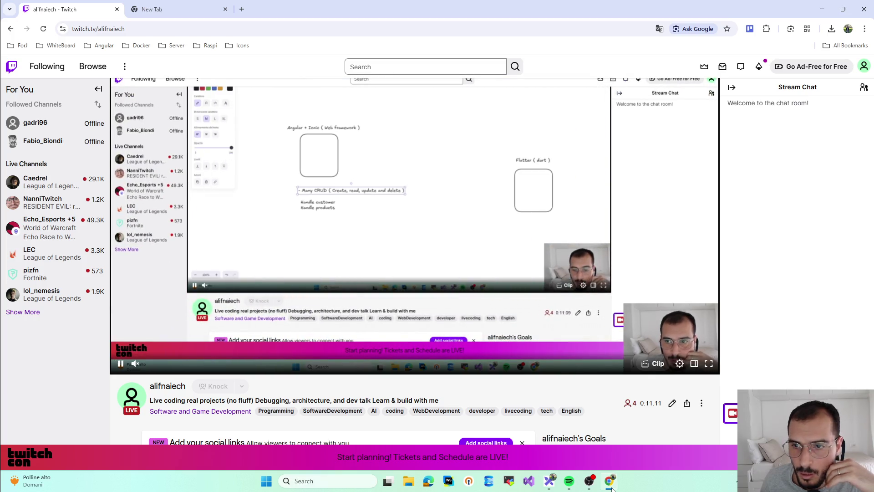
pyautogui.click(610, 482)
pyautogui.click(609, 481)
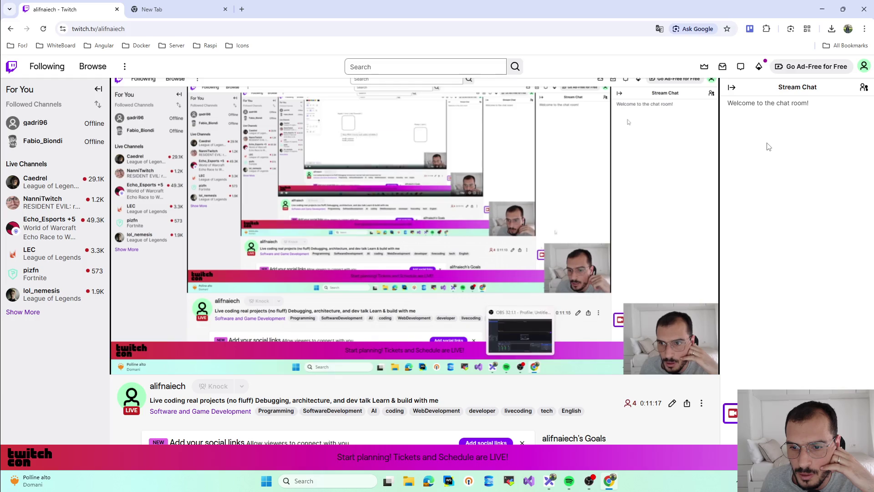
pyautogui.click(610, 482)
# - Move Many CRUD and the Handle lines back up, then start a new line after Handle products
pyautogui.moveTo(303, 285); pyautogui.dragTo(300, 272)
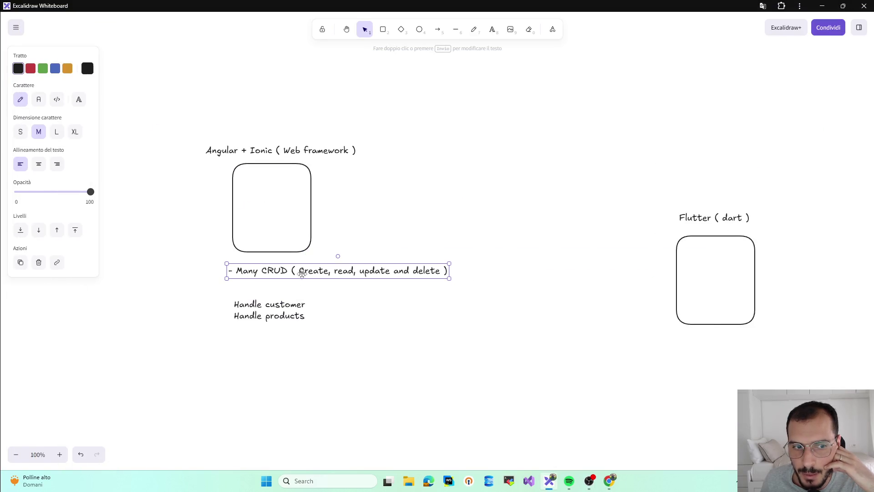
pyautogui.moveTo(274, 306); pyautogui.dragTo(273, 296)
pyautogui.doubleClick(296, 311)
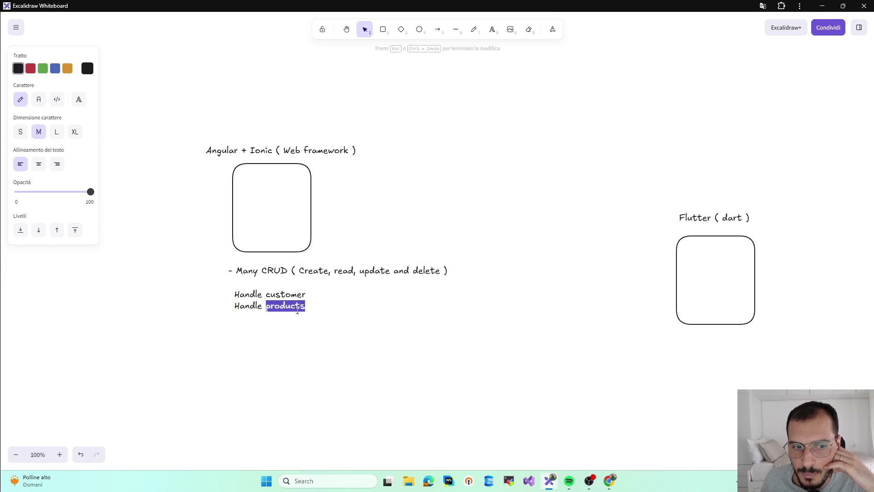
pyautogui.click(302, 307)
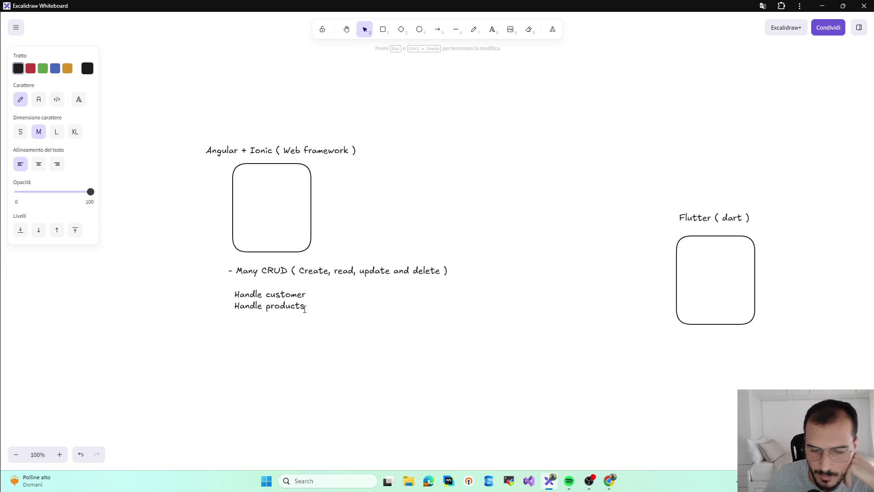
pyautogui.press('Return')
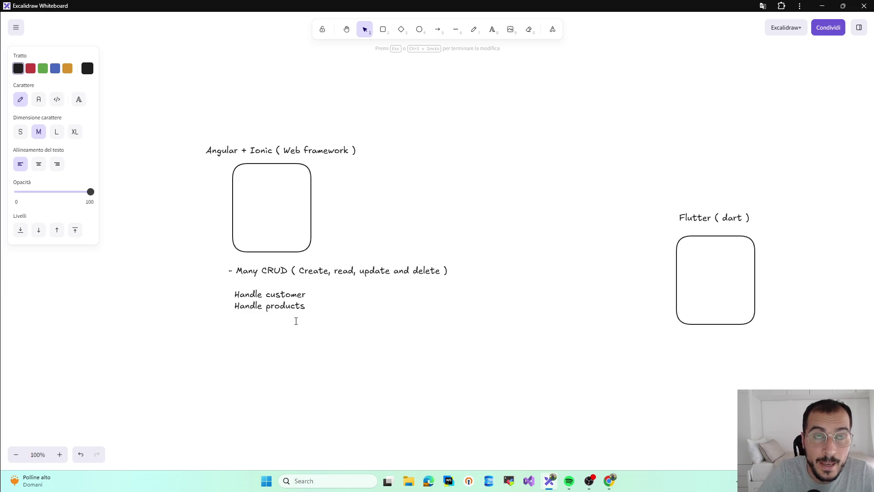
pyautogui.write('j')
# - Type 'Loading products fruits ( Meloni, Melon )' under Handle products and bring the browser forward
pyautogui.press('BackSpace')
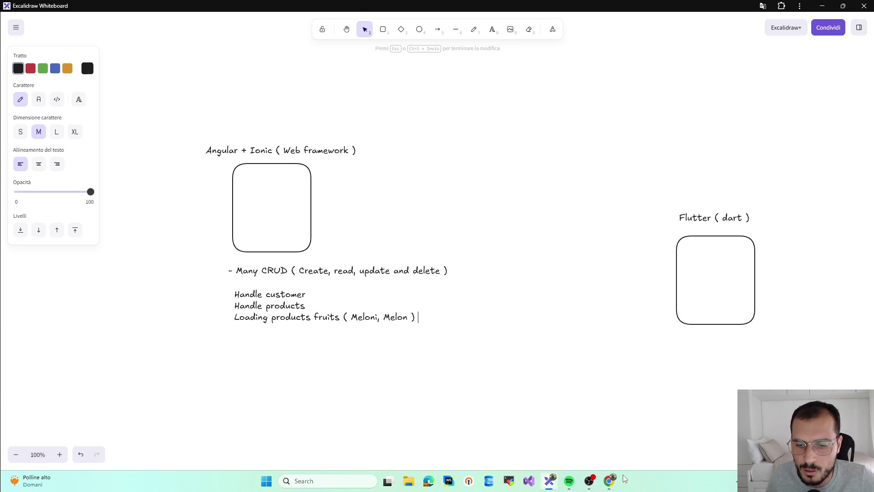
pyautogui.click(612, 482)
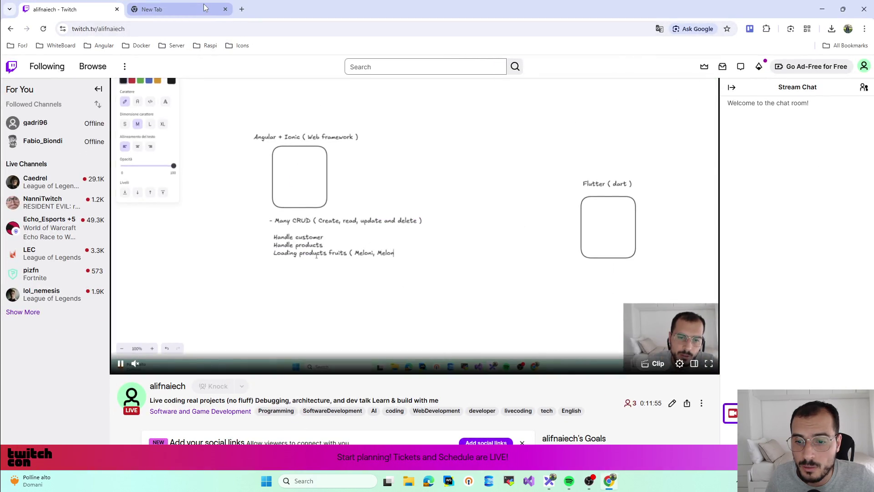
# - In the empty new tab, search Google for melon
pyautogui.click(205, 8)
pyautogui.click(207, 23)
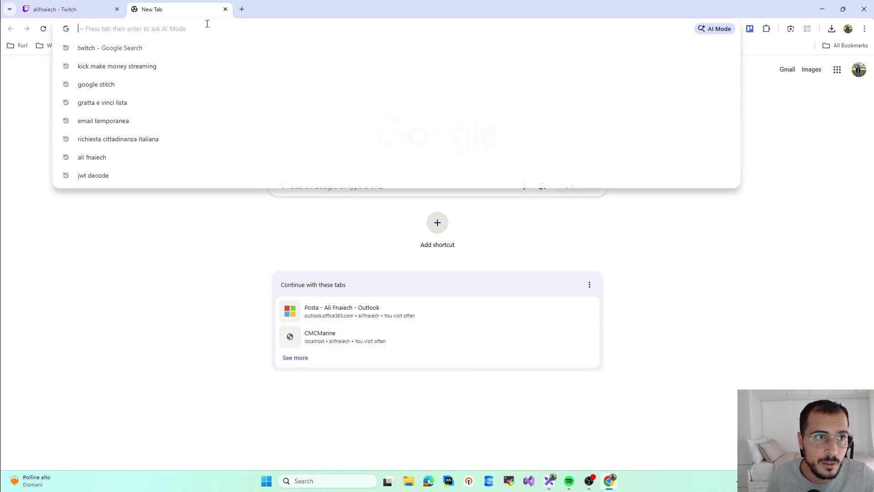
pyautogui.write('magaz')
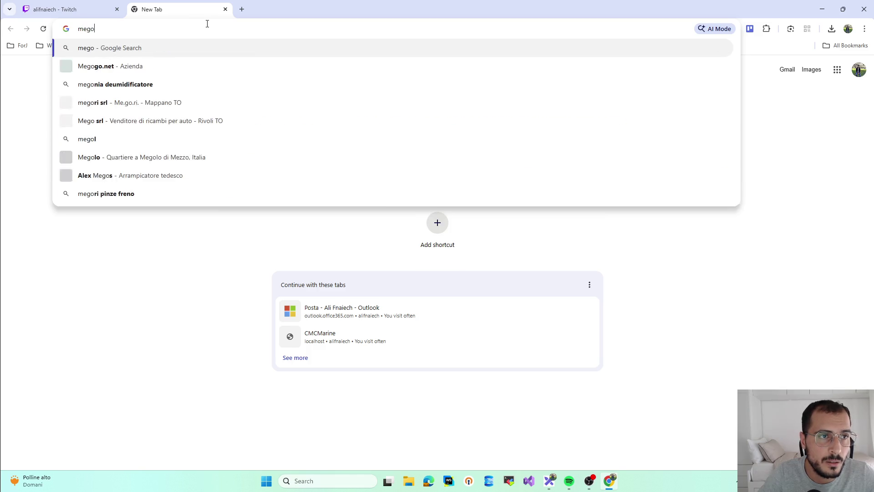
pyautogui.press('BackSpace')
pyautogui.press('BackSpace')
pyautogui.press('BackSpace')
pyautogui.write('elon')
pyautogui.press('Return')
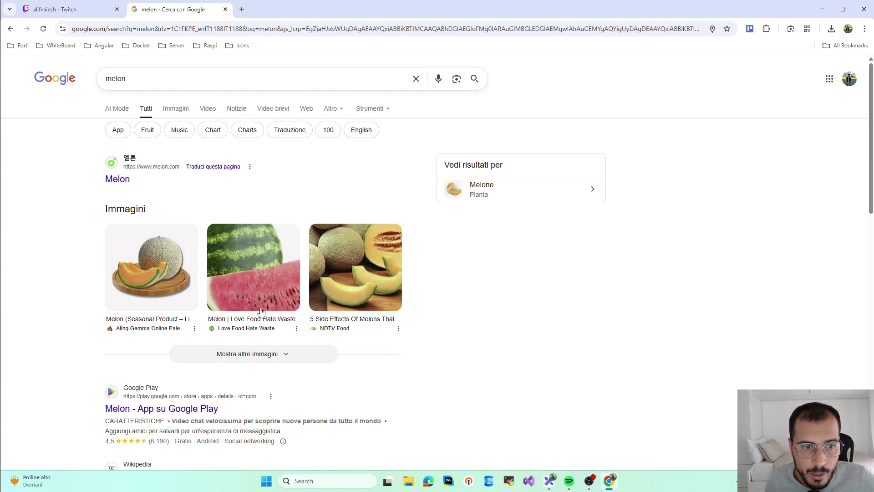
# - Refine the search to 'melon yellow' image results, then return to the Twitch tab
pyautogui.click(162, 83)
pyautogui.write('ye')
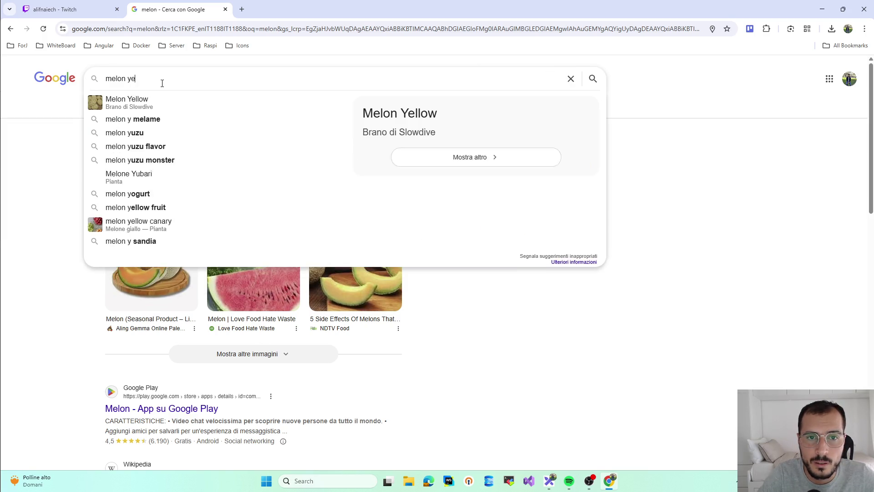
pyautogui.write('ll')
pyautogui.write('ow')
pyautogui.press('Return')
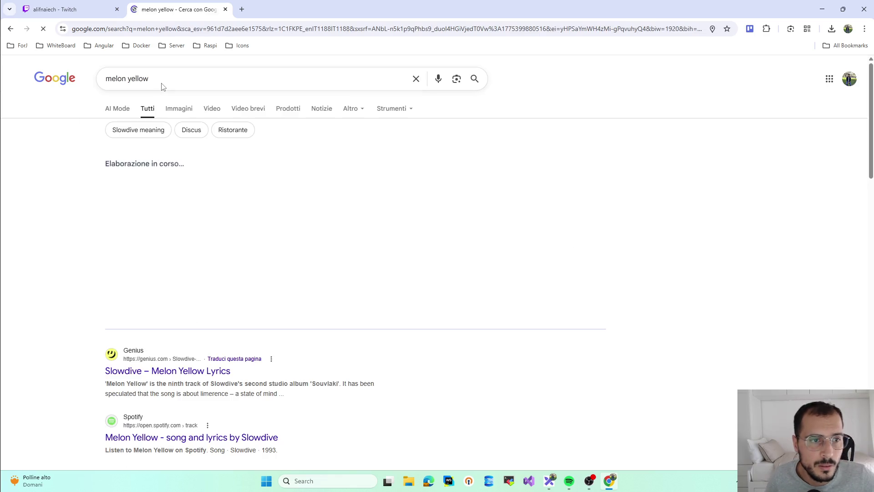
pyautogui.click(177, 115)
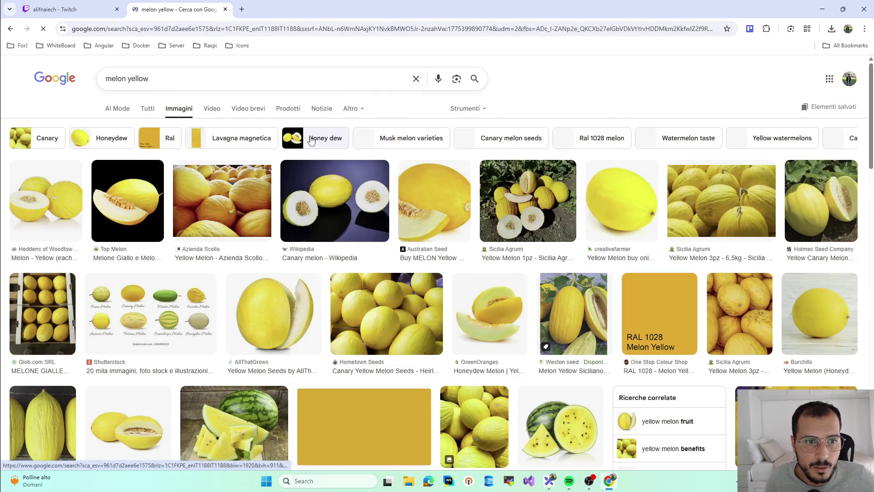
pyautogui.click(175, 80)
pyautogui.press('Escape')
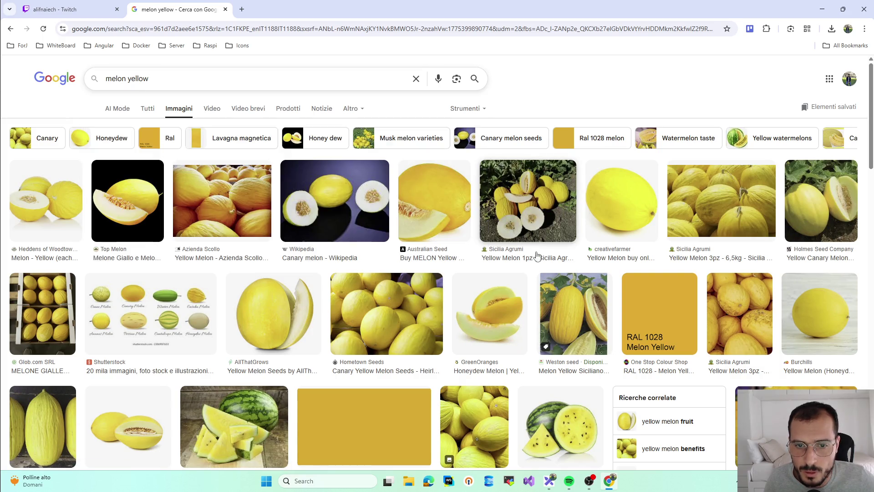
pyautogui.click(94, 6)
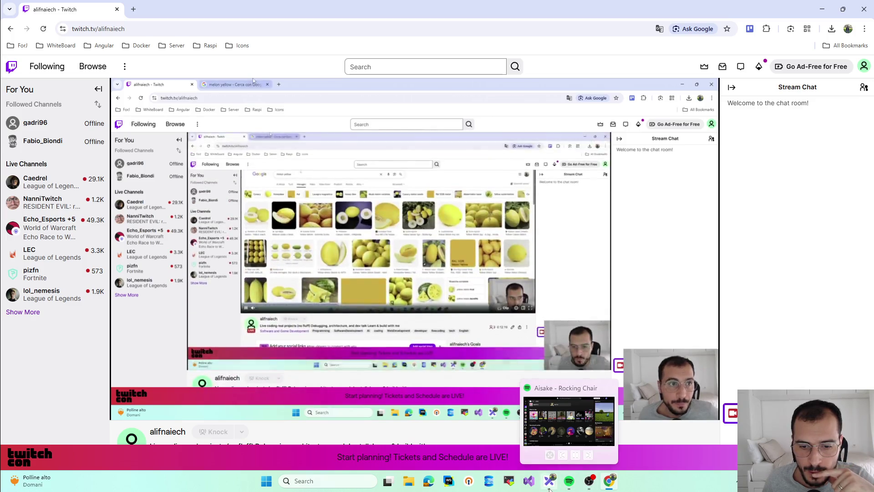
# - Back on the whiteboard, review the task notes text and nudge it slightly upward
pyautogui.click(551, 482)
pyautogui.click(282, 311)
pyautogui.doubleClick(281, 317)
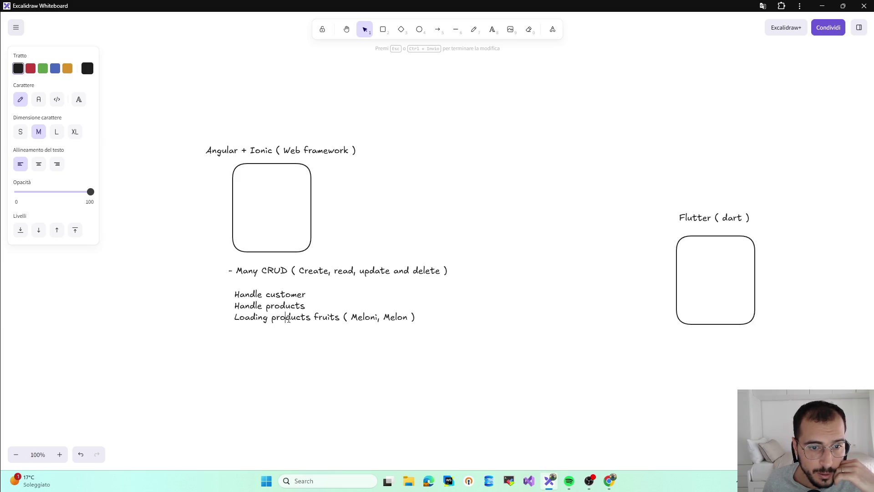
pyautogui.click(553, 325)
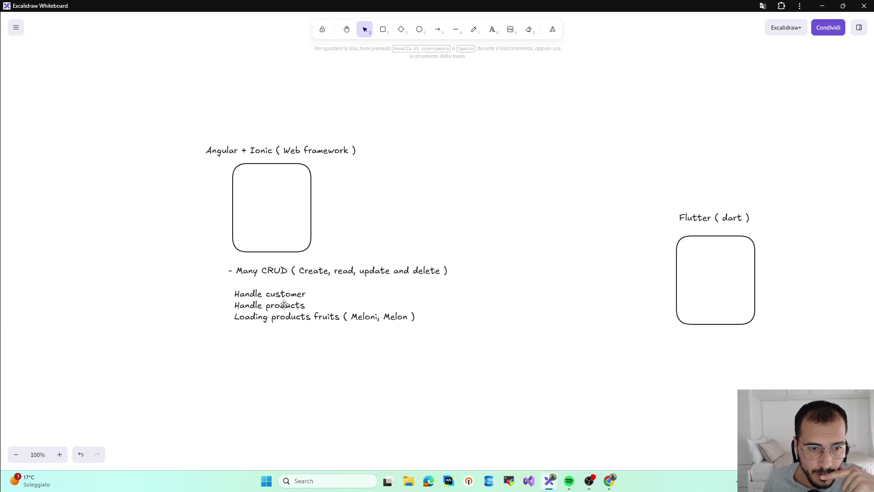
pyautogui.moveTo(284, 305); pyautogui.dragTo(283, 300)
pyautogui.click(431, 57)
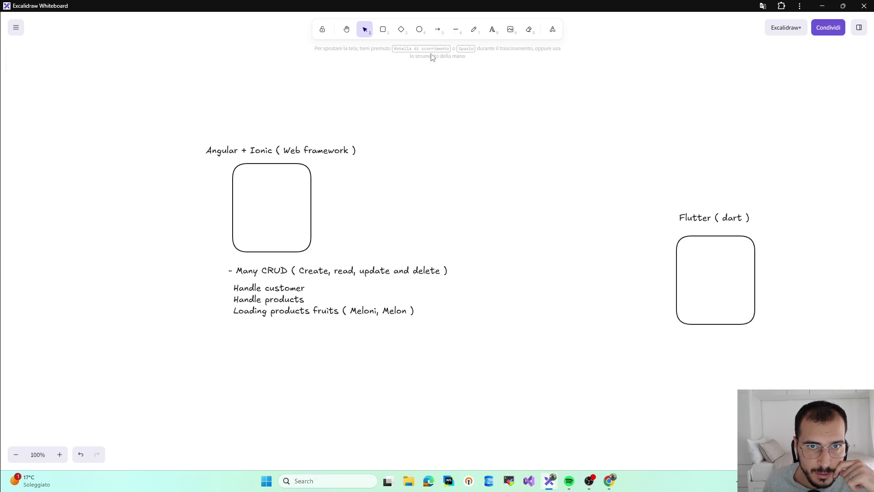
# - Draw a small empty box below the task notes, start its label, and bring Twitch forward
pyautogui.click(383, 29)
pyautogui.moveTo(273, 390); pyautogui.dragTo(275, 392)
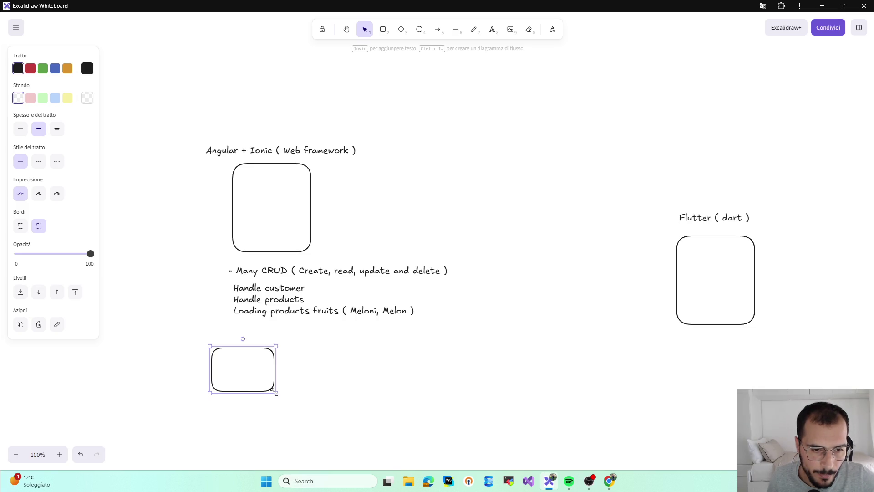
pyautogui.moveTo(273, 392); pyautogui.dragTo(251, 356)
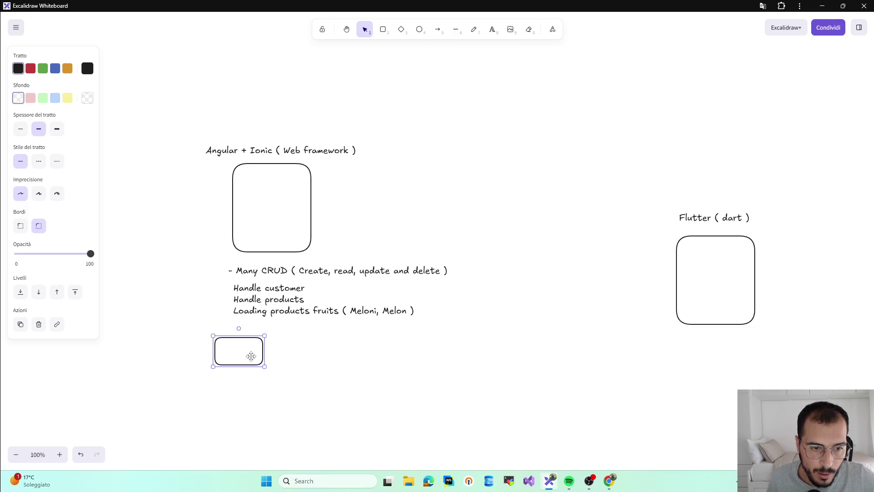
pyautogui.doubleClick(251, 356)
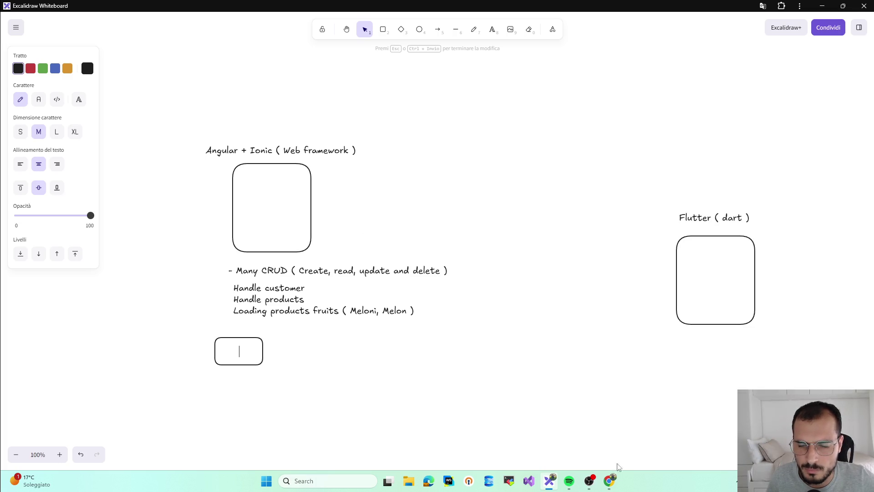
pyautogui.click(610, 481)
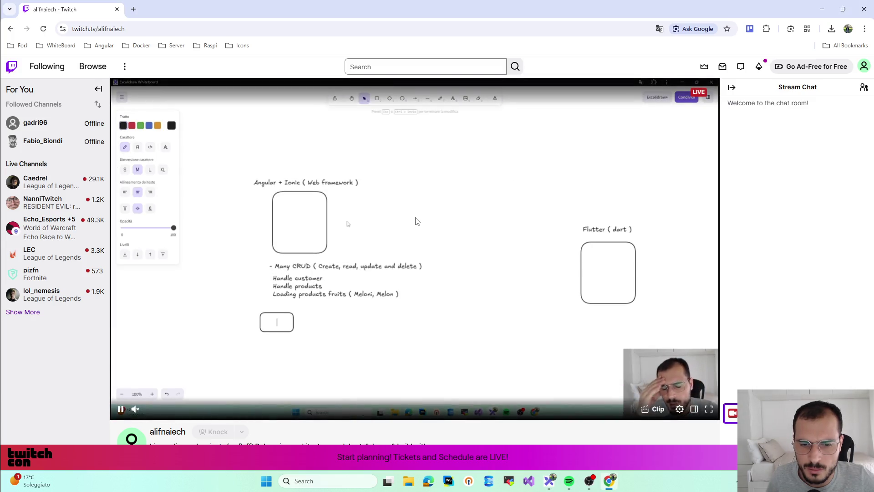
pyautogui.scroll(-3, 415, 221)
pyautogui.scroll(3, 416, 220)
# - In a new tab, search Google Images for 'truck', then switch back to the whiteboard
pyautogui.click(133, 9)
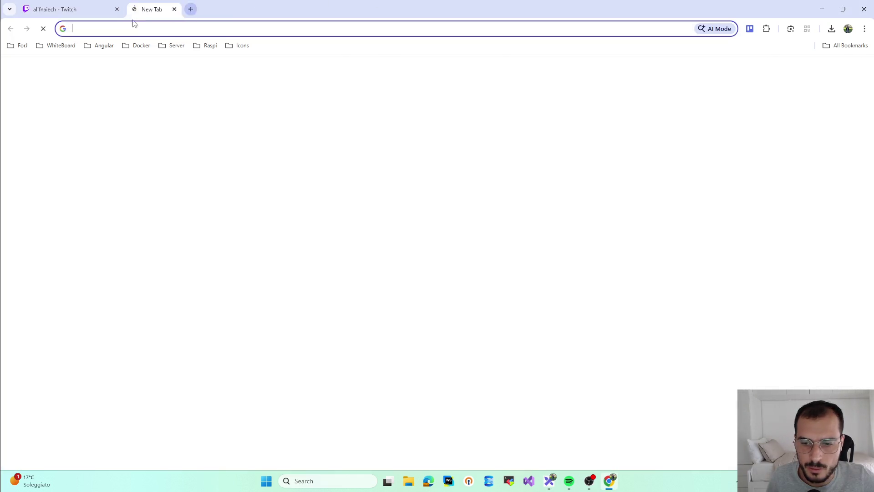
pyautogui.write('go')
pyautogui.press('BackSpace')
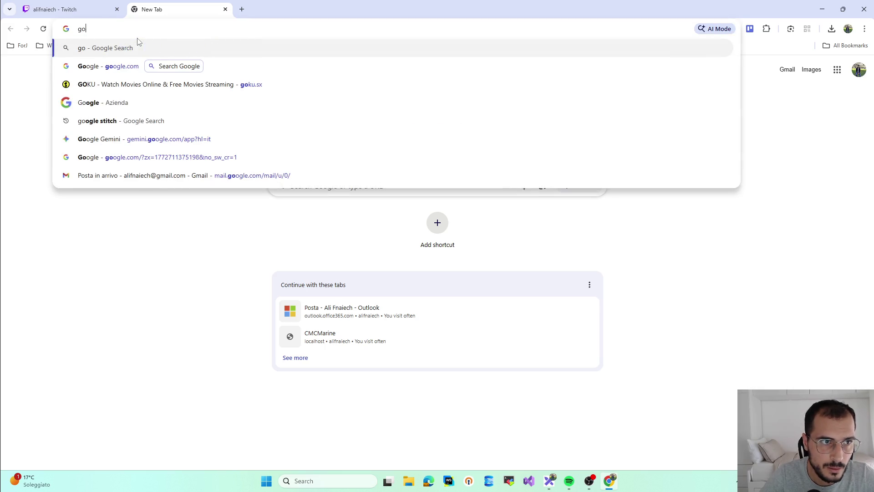
pyautogui.press('BackSpace')
pyautogui.press('BackSpace')
pyautogui.write('goo')
pyautogui.press('Return')
pyautogui.write('t')
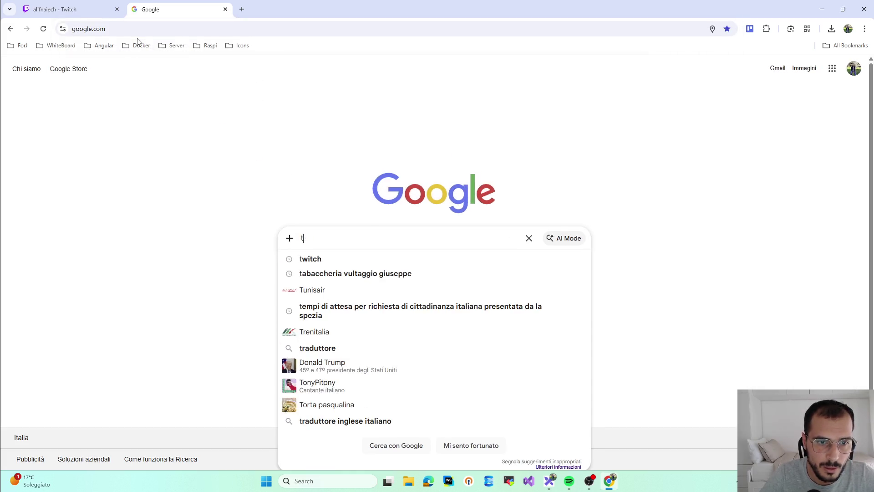
pyautogui.write('ruch')
pyautogui.press('BackSpace')
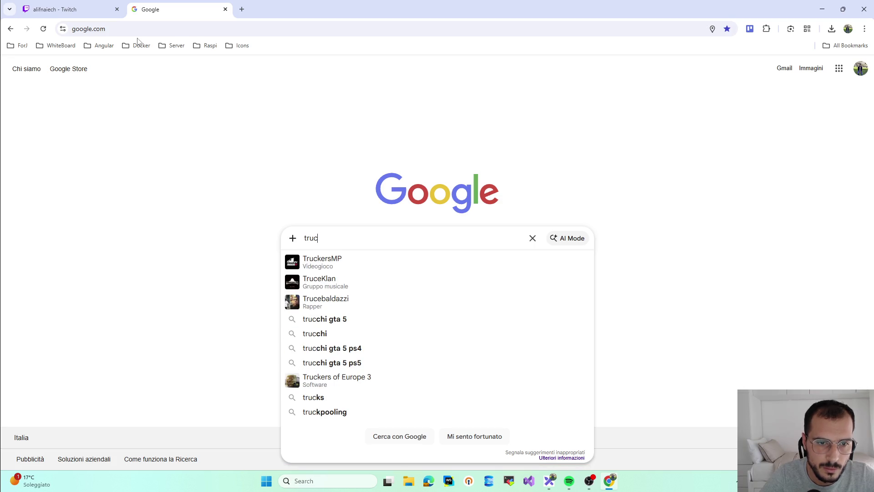
pyautogui.write('k')
pyautogui.press('Return')
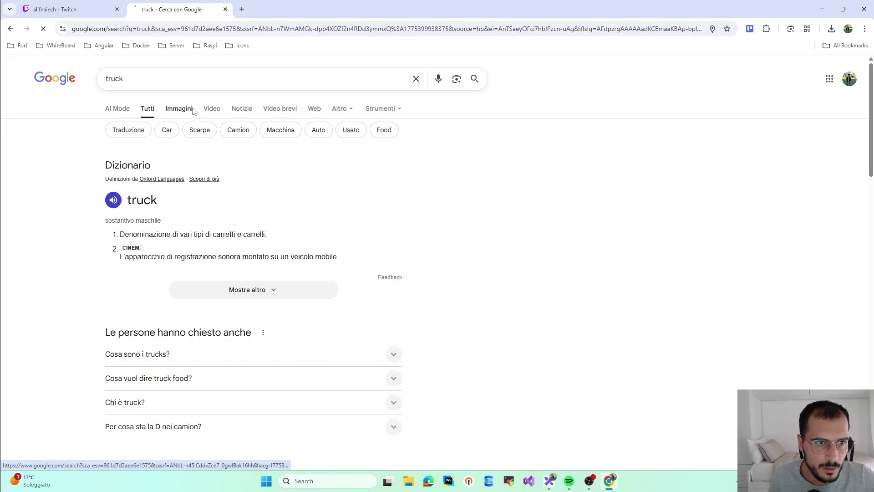
pyautogui.click(179, 108)
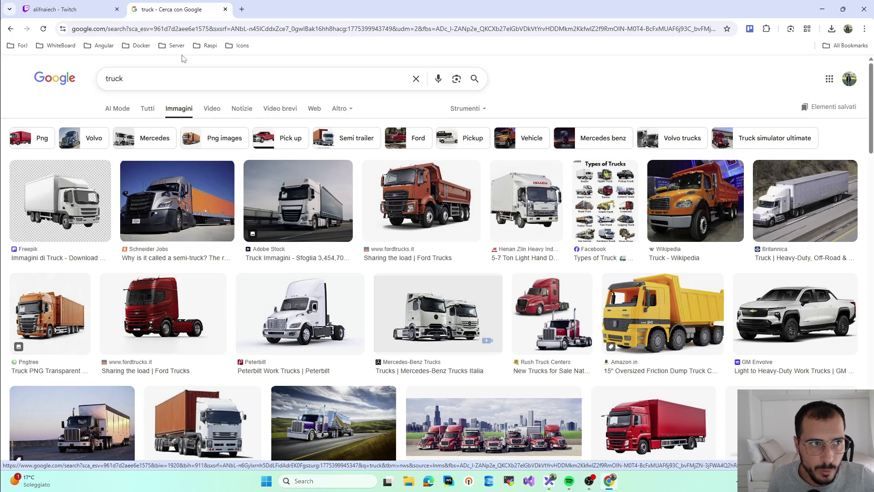
pyautogui.click(550, 482)
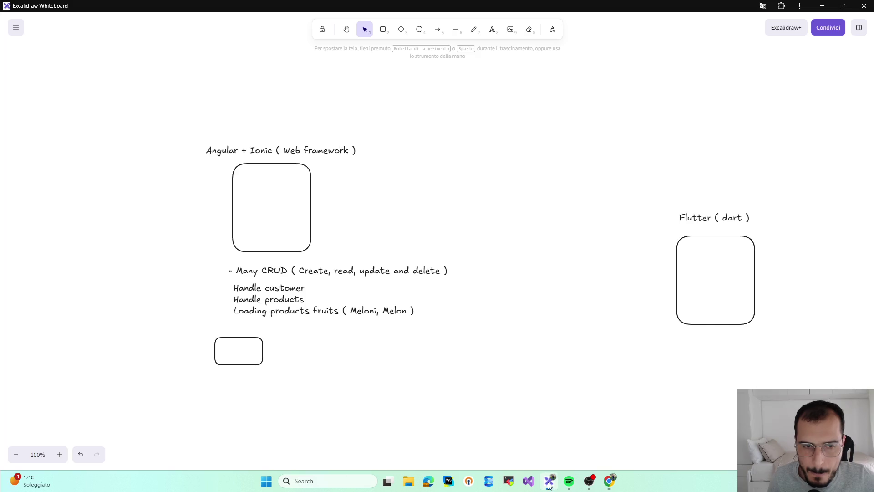
# - Label the small box 'Truck 1', duplicate it three times and spread the copies into a column
pyautogui.doubleClick(239, 352)
pyautogui.write('Truck 1')
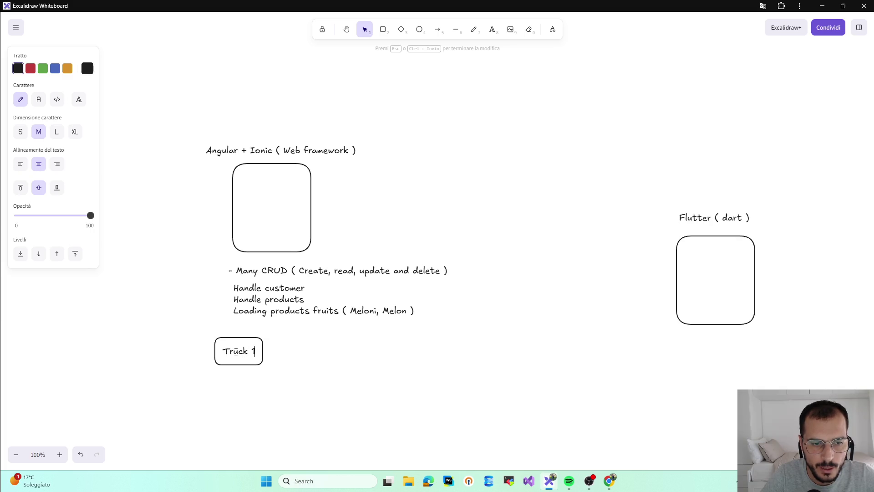
pyautogui.click(328, 300)
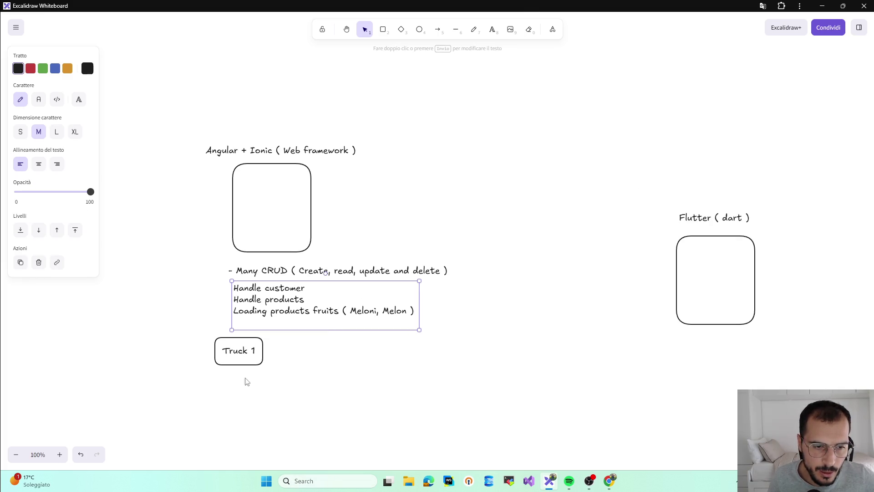
pyautogui.click(251, 360)
pyautogui.hotkey('ctrl', 'd')
pyautogui.hotkey('ctrl', 'd')
pyautogui.hotkey('ctrl', 'd')
pyautogui.moveTo(251, 368)
pyautogui.mouseDown()
pyautogui.moveTo(359, 373)
pyautogui.moveTo(231, 391)
pyautogui.moveTo(251, 432)
pyautogui.moveTo(235, 421)
pyautogui.mouseUp()
pyautogui.moveTo(234, 389); pyautogui.dragTo(242, 389)
pyautogui.moveTo(231, 420); pyautogui.dragTo(241, 424)
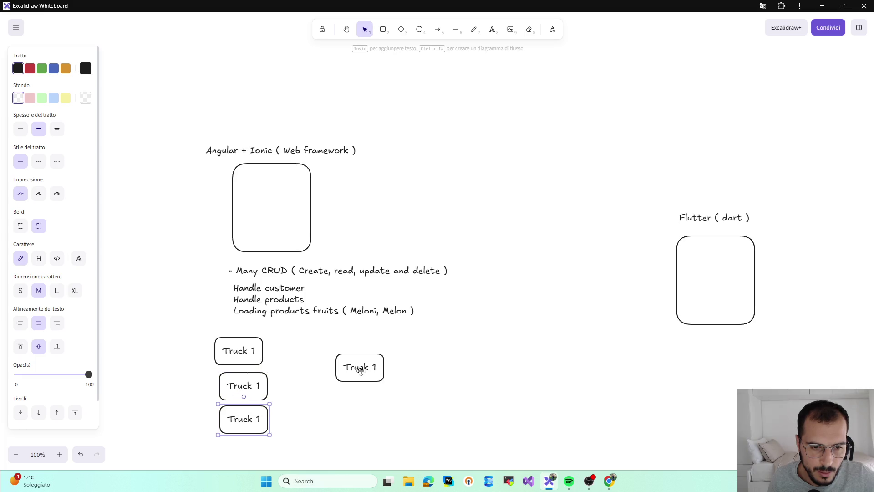
pyautogui.moveTo(357, 365)
pyautogui.mouseDown()
pyautogui.moveTo(250, 454)
pyautogui.moveTo(235, 445)
pyautogui.mouseUp()
# - Relabel the copies as Truck 2, Truck 3 and Truck 4
pyautogui.click(259, 386)
pyautogui.doubleClick(260, 386)
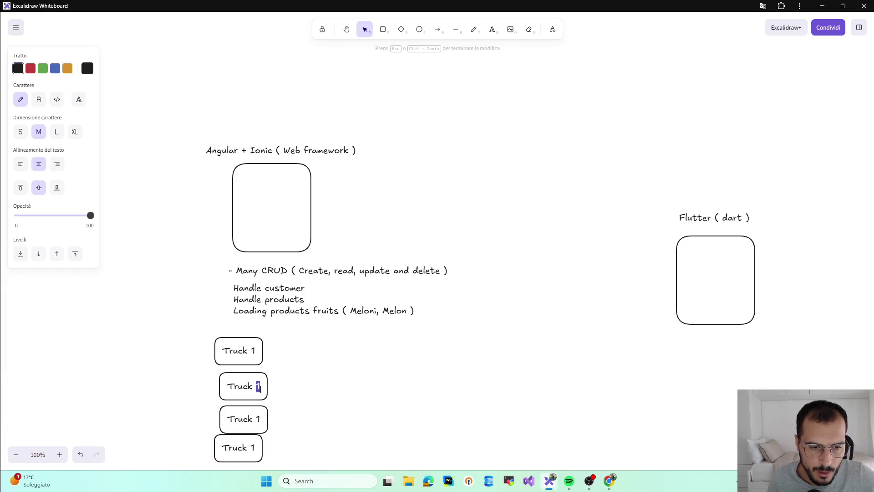
pyautogui.write('2')
pyautogui.doubleClick(260, 419)
pyautogui.press('Escape')
pyautogui.doubleClick(260, 420)
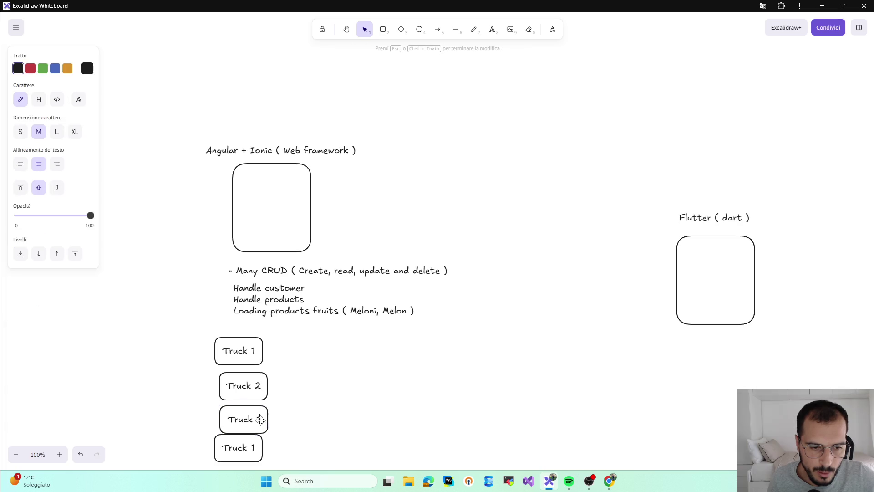
pyautogui.write('3')
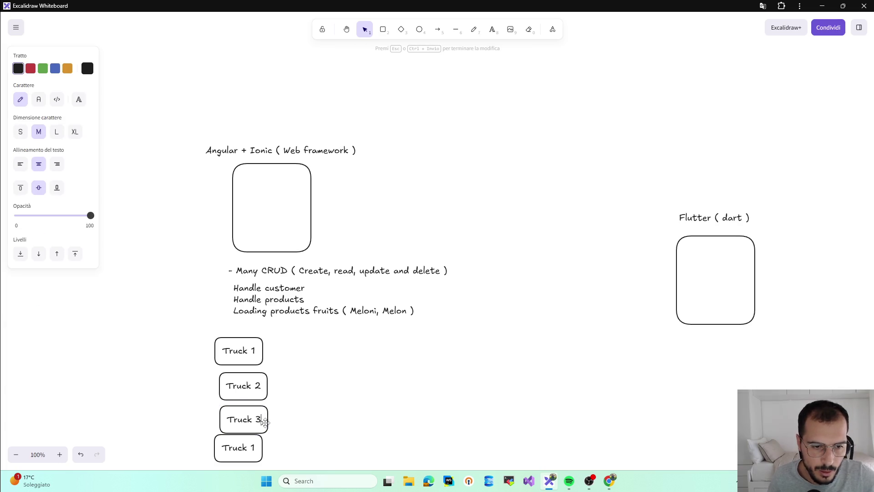
pyautogui.click(314, 415)
pyautogui.moveTo(253, 416); pyautogui.dragTo(248, 415)
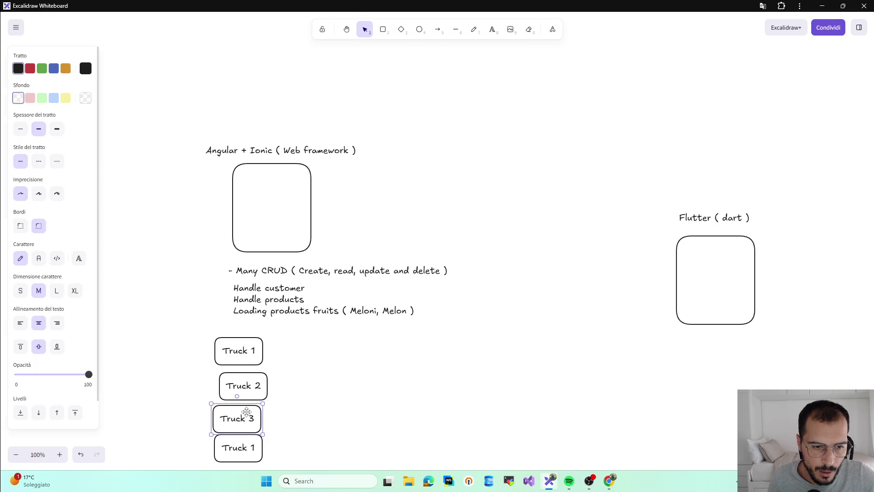
pyautogui.doubleClick(251, 445)
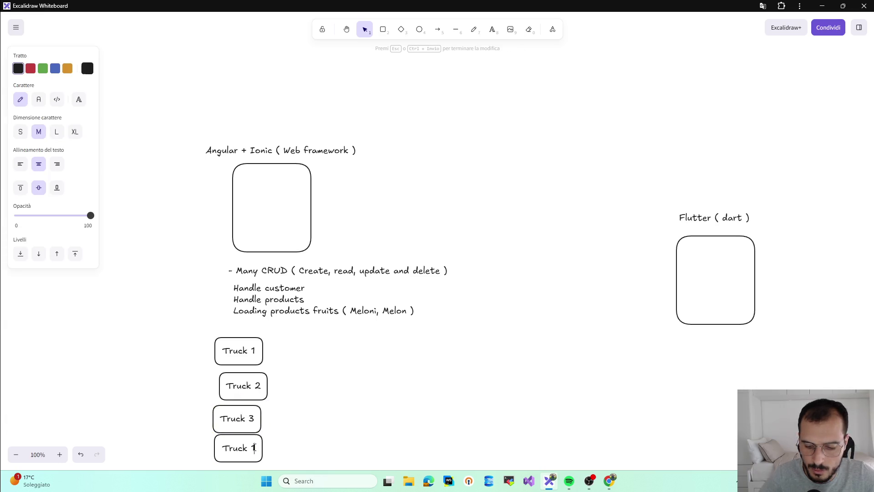
pyautogui.write('4')
pyautogui.click(311, 408)
# - Align the four truck boxes into a neat vertical column under the notes
pyautogui.moveTo(236, 357); pyautogui.dragTo(235, 352)
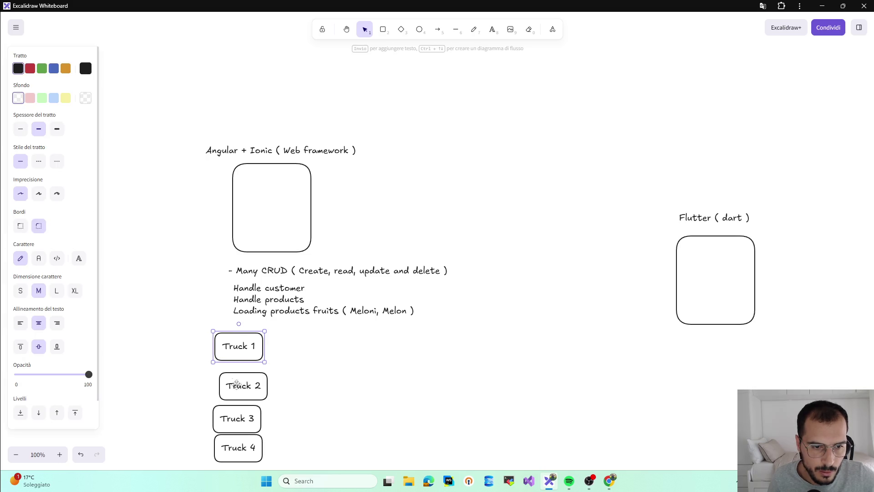
pyautogui.moveTo(236, 387)
pyautogui.mouseDown()
pyautogui.moveTo(232, 381)
pyautogui.moveTo(236, 402)
pyautogui.mouseUp()
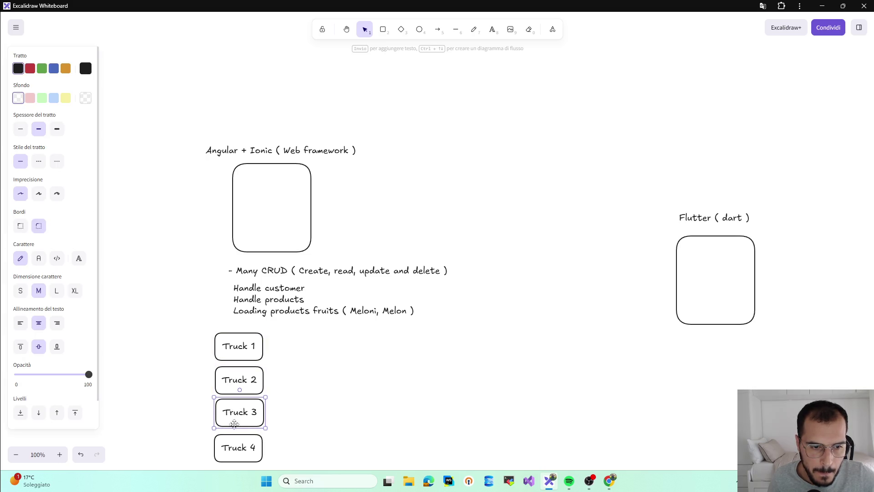
pyautogui.moveTo(237, 447); pyautogui.dragTo(234, 439)
pyautogui.click(348, 365)
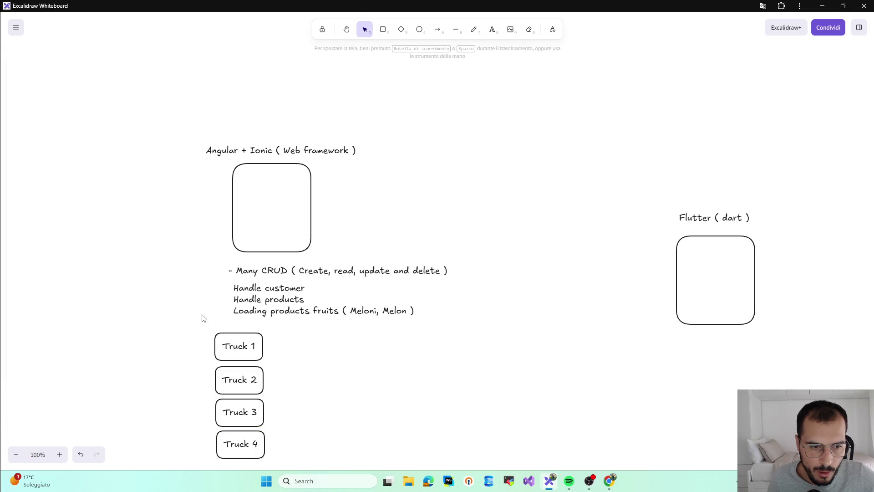
pyautogui.moveTo(201, 316); pyautogui.dragTo(293, 472)
pyautogui.click(320, 456)
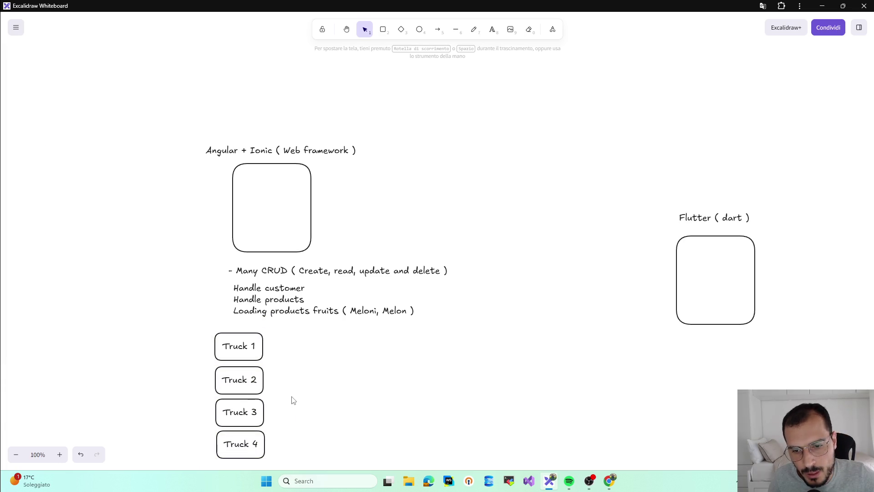
pyautogui.click(246, 345)
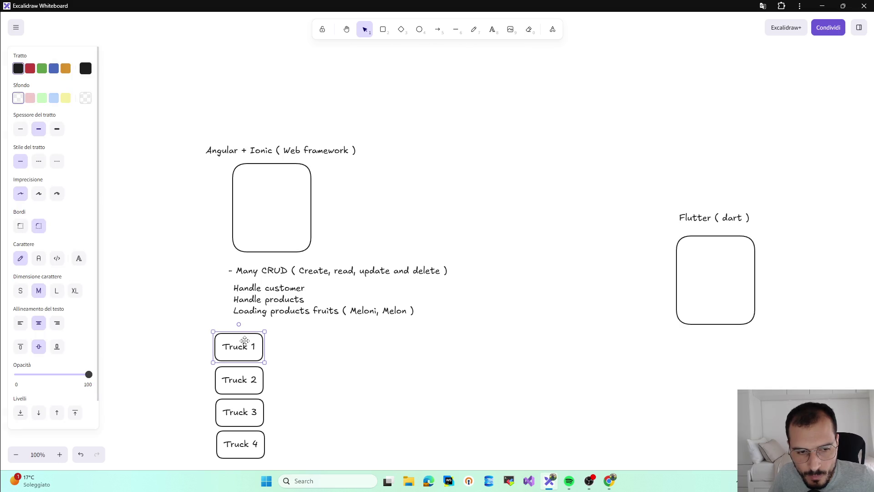
pyautogui.click(341, 352)
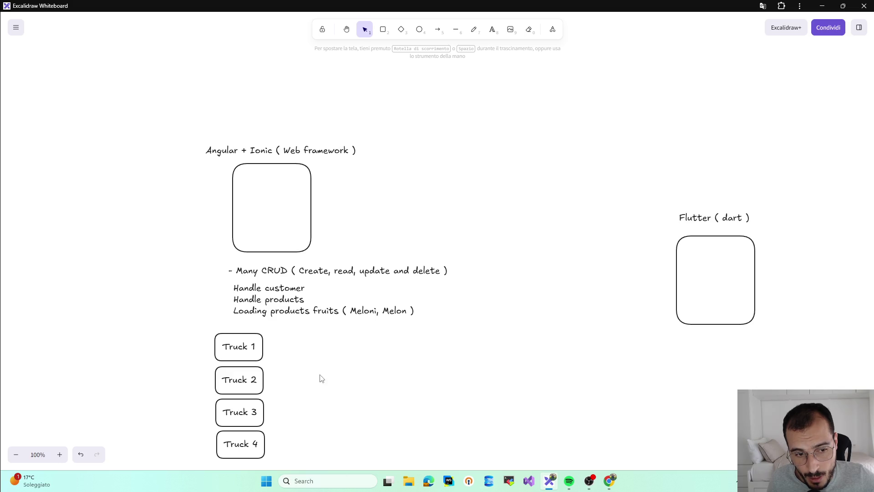
# - Draw a small box right of Truck 1 and label it Customer 1, widening the box to fit
pyautogui.click(437, 31)
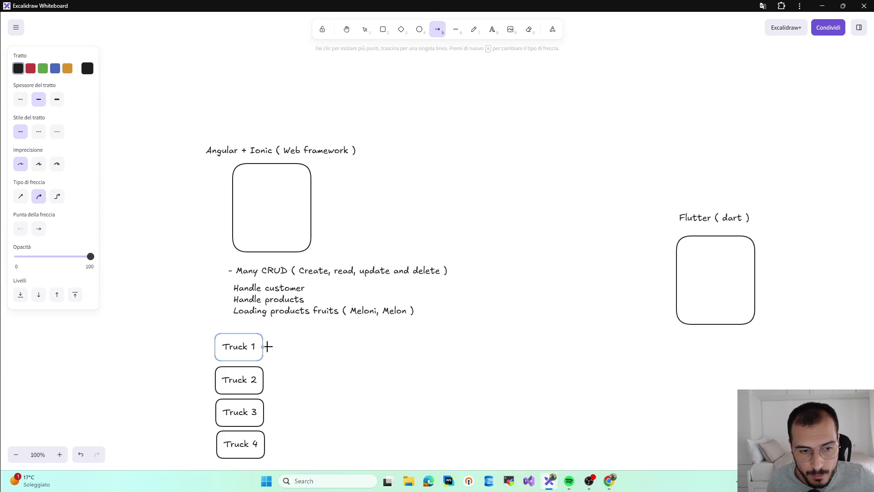
pyautogui.click(383, 30)
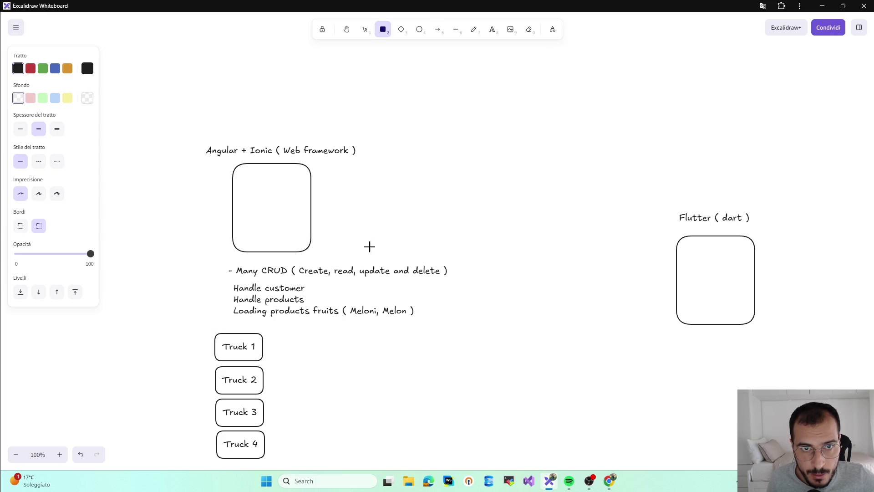
pyautogui.moveTo(404, 365); pyautogui.dragTo(443, 351)
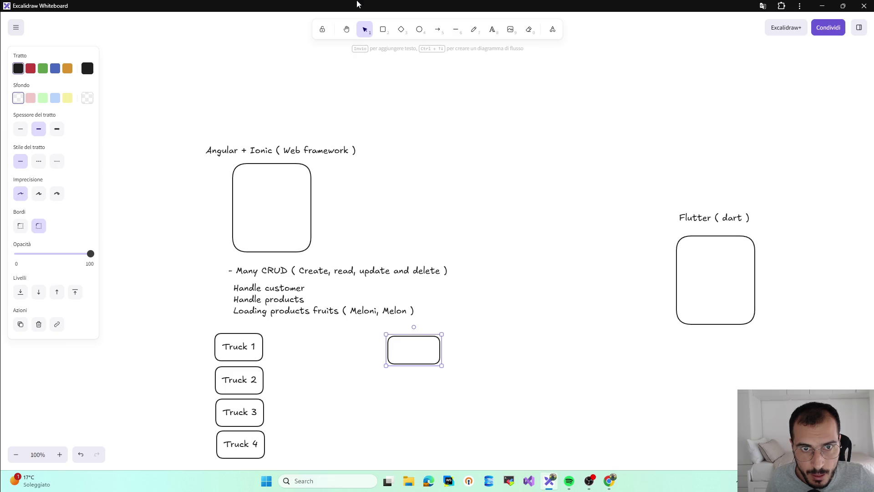
pyautogui.click(381, 32)
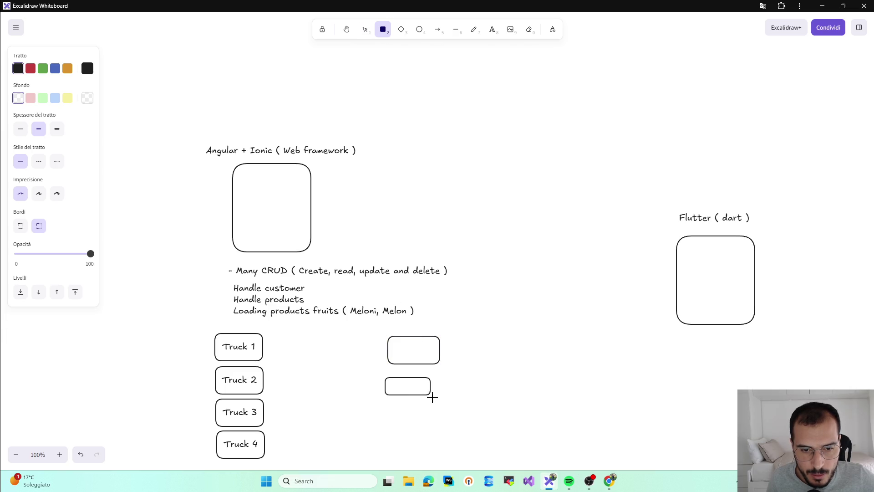
pyautogui.moveTo(436, 408); pyautogui.dragTo(436, 408)
pyautogui.hotkey('ctrl', 'z')
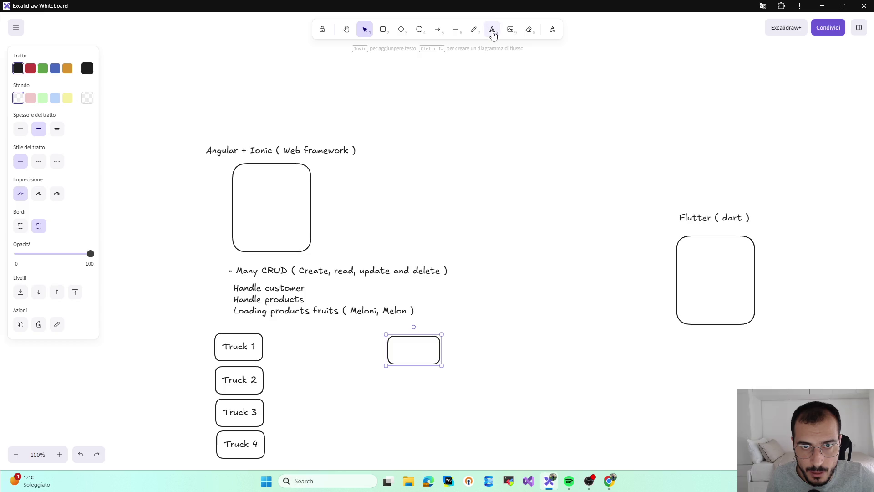
pyautogui.click(493, 31)
pyautogui.click(407, 351)
pyautogui.write('Customer 1')
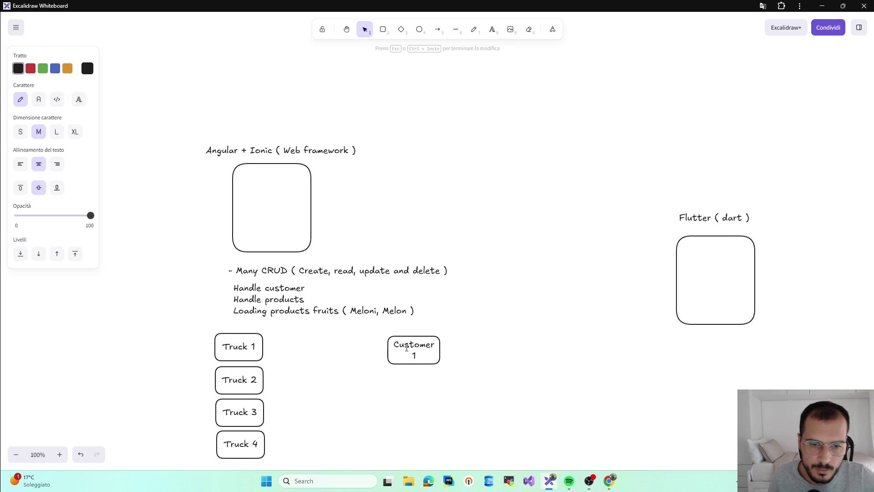
pyautogui.press('Escape')
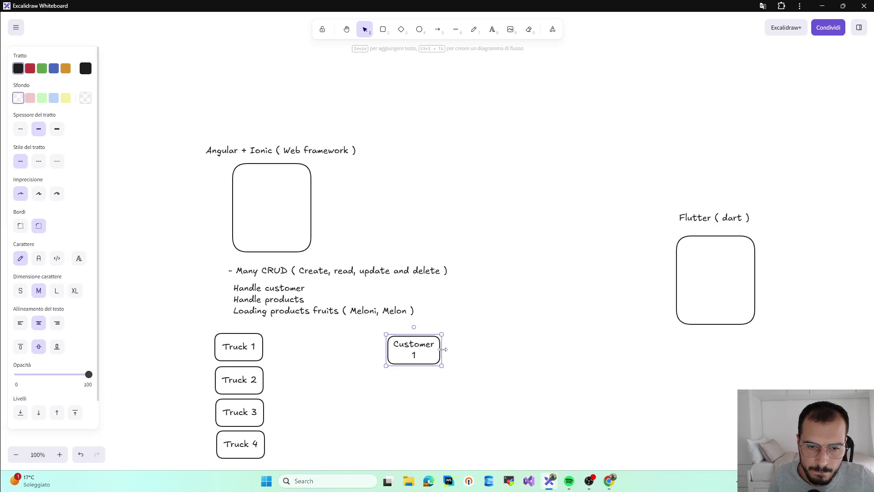
pyautogui.moveTo(443, 350)
pyautogui.mouseDown()
pyautogui.moveTo(457, 349)
pyautogui.moveTo(402, 346)
pyautogui.mouseUp()
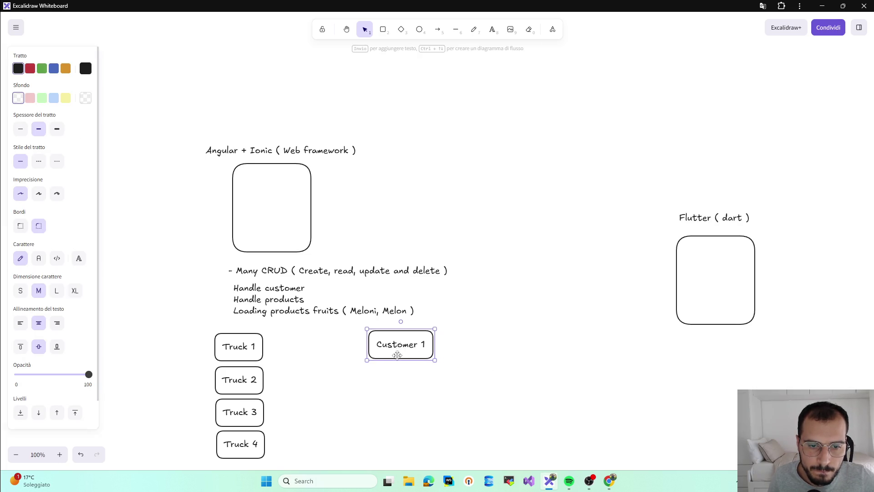
pyautogui.click(395, 392)
# - Place a copy of the Customer 1 box below it and relabel it Customer 2
pyautogui.click(250, 347)
pyautogui.click(409, 347)
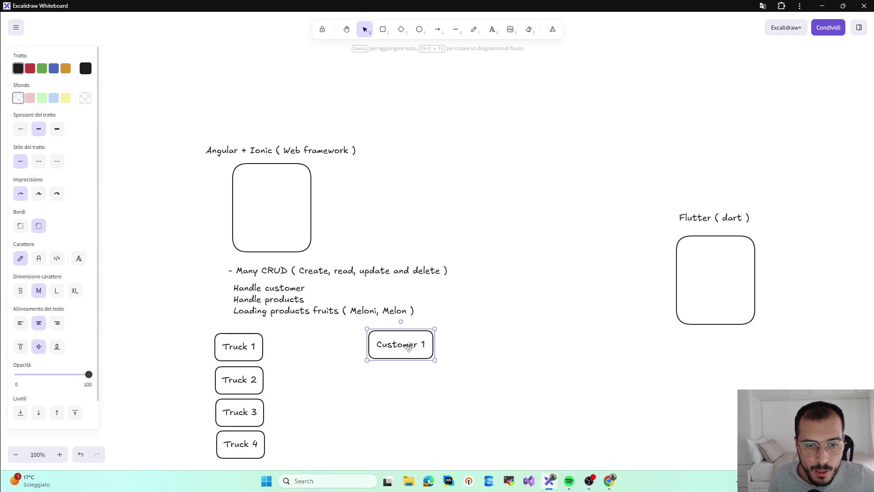
pyautogui.moveTo(408, 347); pyautogui.dragTo(418, 383)
pyautogui.doubleClick(418, 384)
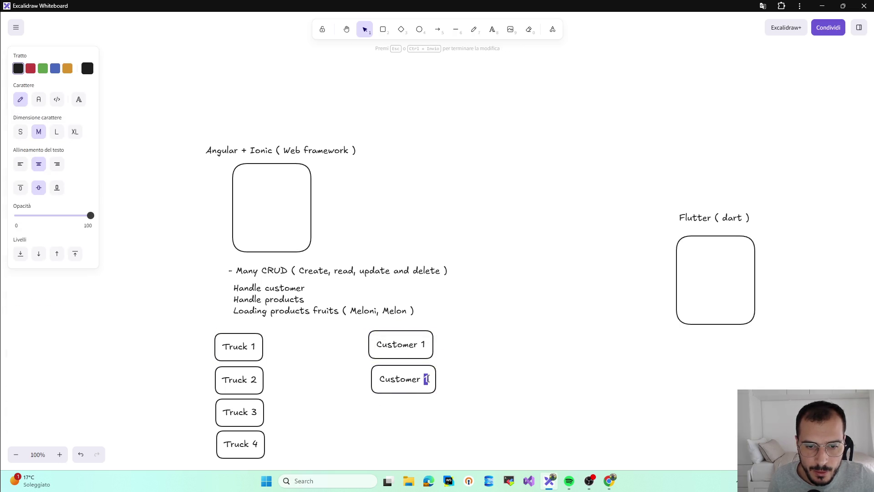
pyautogui.click(427, 410)
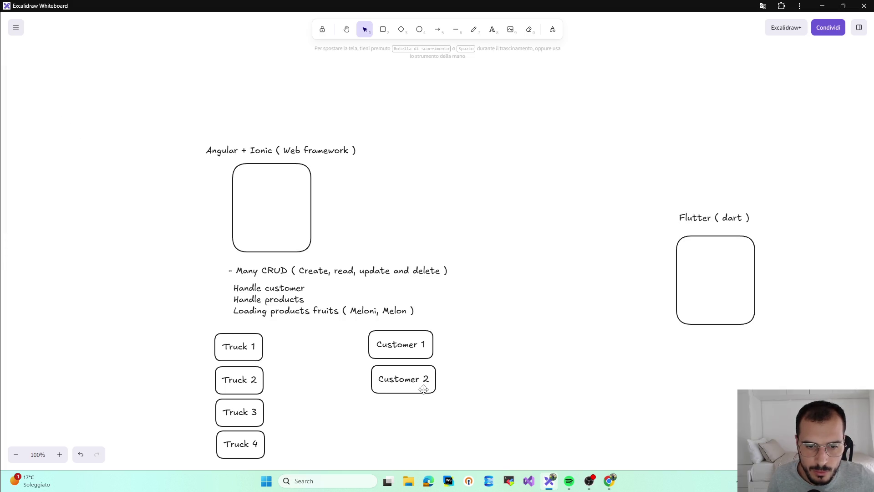
# - Duplicate Customer 2 further down the column and relabel the third box Customer 3
pyautogui.click(430, 390)
pyautogui.hotkey('ctrl', 'd')
pyautogui.moveTo(410, 384)
pyautogui.mouseDown()
pyautogui.moveTo(409, 444)
pyautogui.moveTo(408, 412)
pyautogui.moveTo(395, 440)
pyautogui.moveTo(396, 412)
pyautogui.mouseUp()
pyautogui.click(389, 445)
pyautogui.moveTo(391, 445); pyautogui.dragTo(397, 445)
pyautogui.click(422, 412)
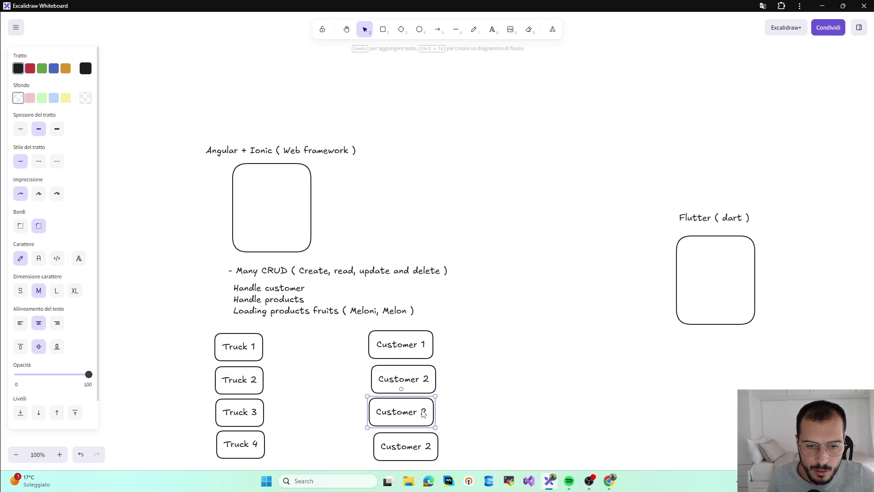
pyautogui.doubleClick(424, 413)
pyautogui.write('3')
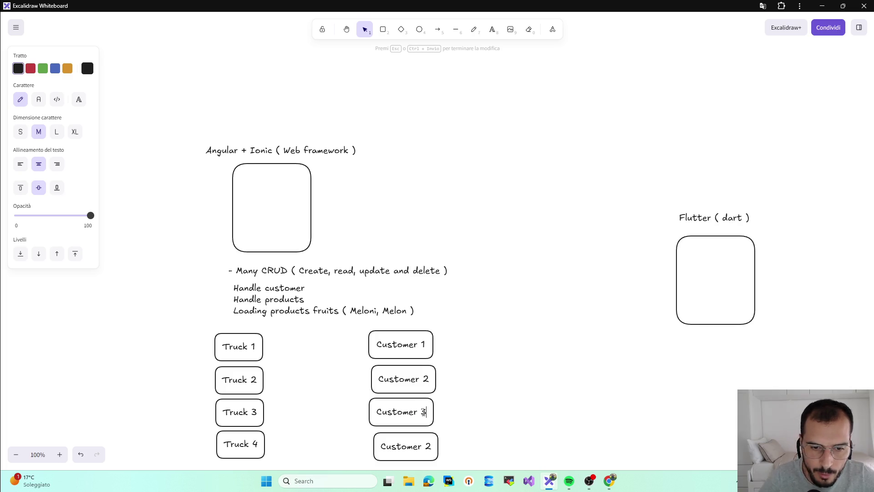
pyautogui.click(570, 481)
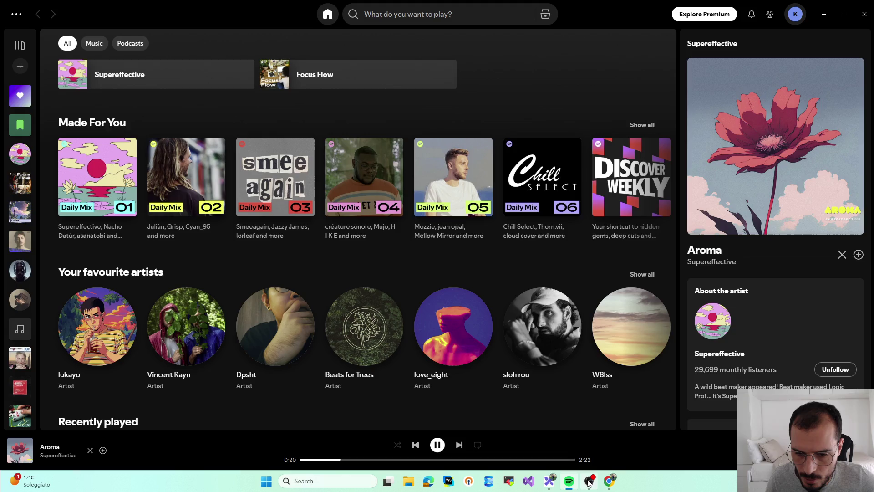
# - Glance at OBS and Spotify, minimize them, and bring the browser's truck image results back
pyautogui.click(589, 481)
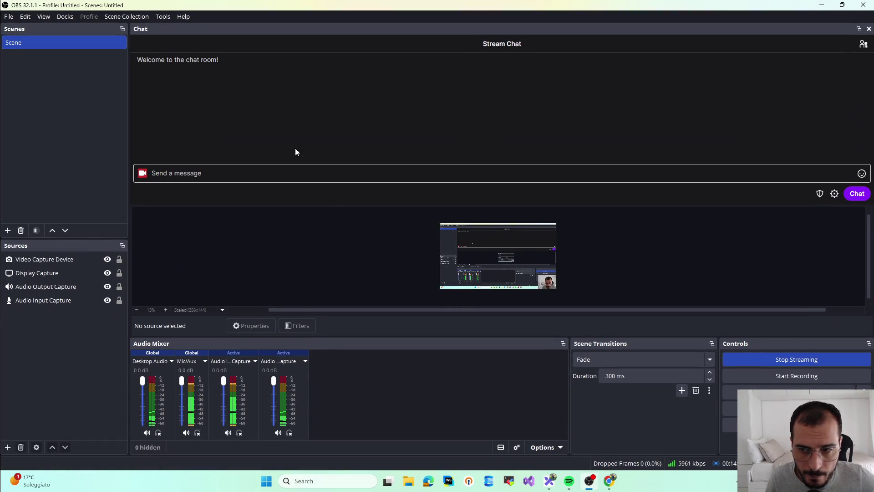
pyautogui.click(823, 6)
pyautogui.click(569, 481)
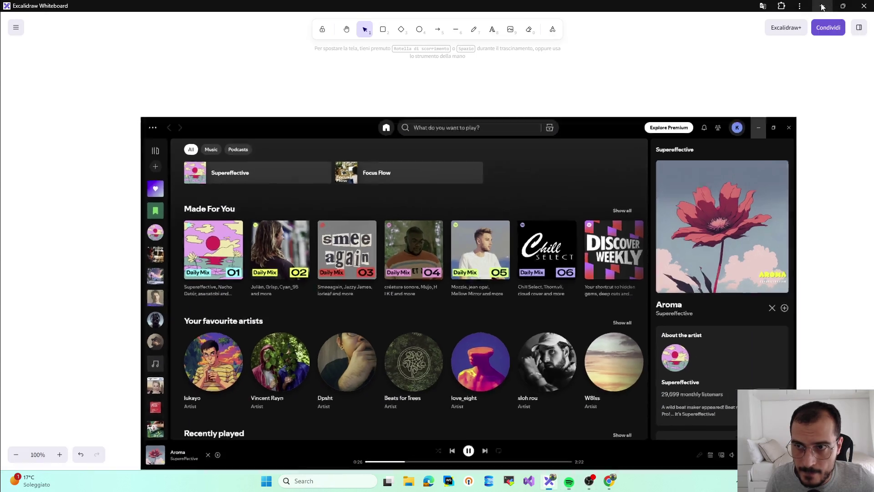
pyautogui.click(609, 481)
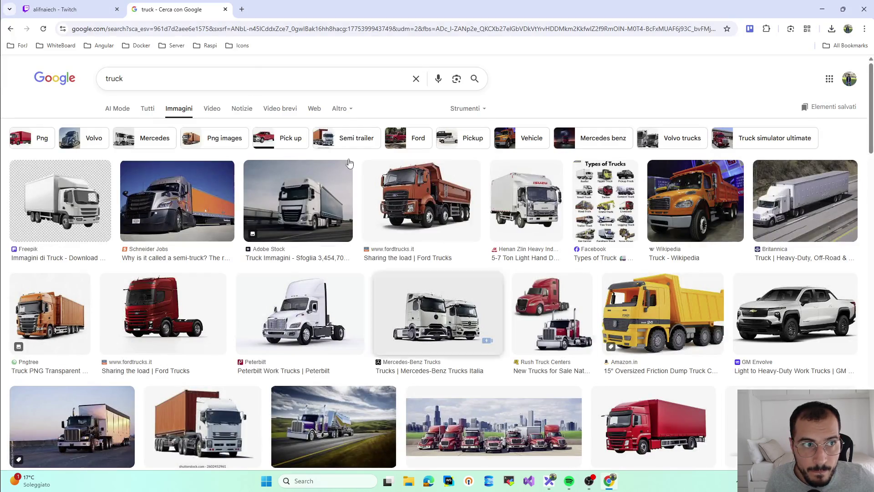
# - Check the Twitch channel tab, then minimize the browser to reveal the whiteboard
pyautogui.hotkey('ctrl', '1')
pyautogui.scroll(-2, 347, 274)
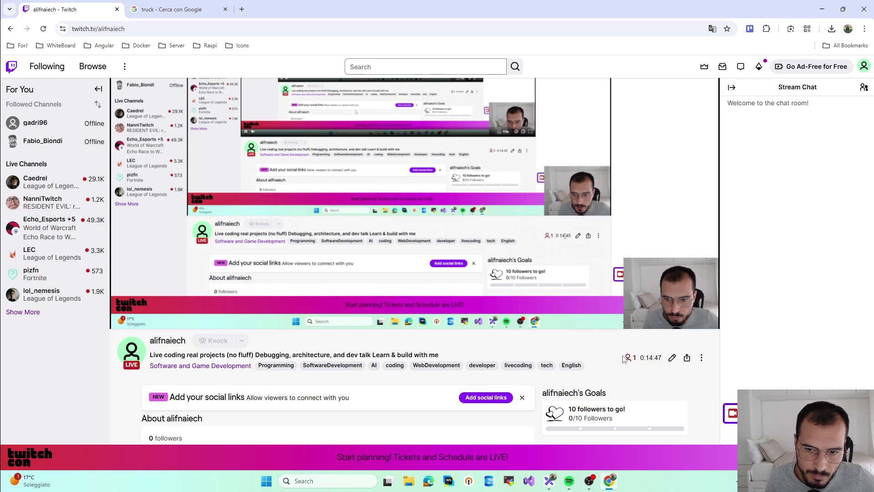
pyautogui.scroll(-2, 271, 369)
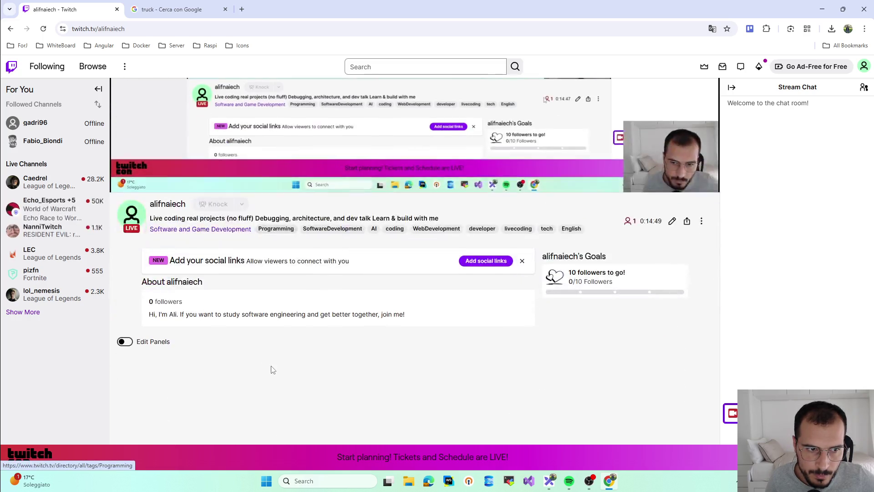
pyautogui.scroll(3, 271, 370)
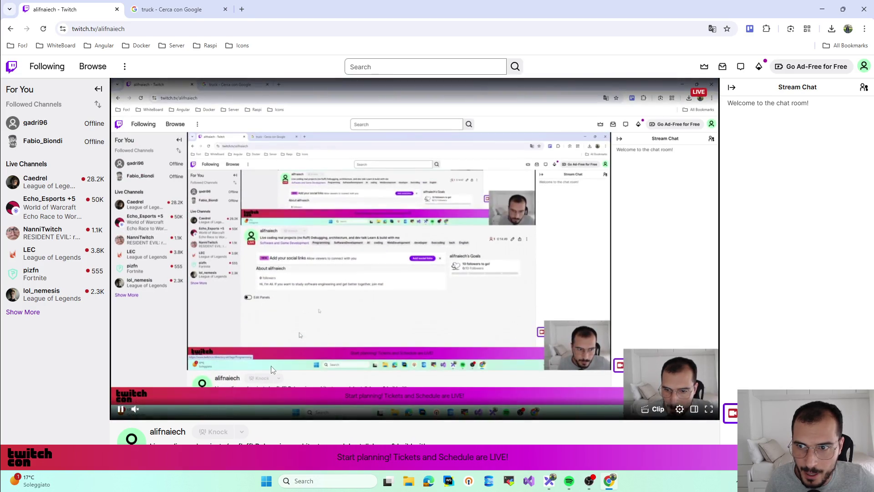
pyautogui.scroll(-2, 271, 370)
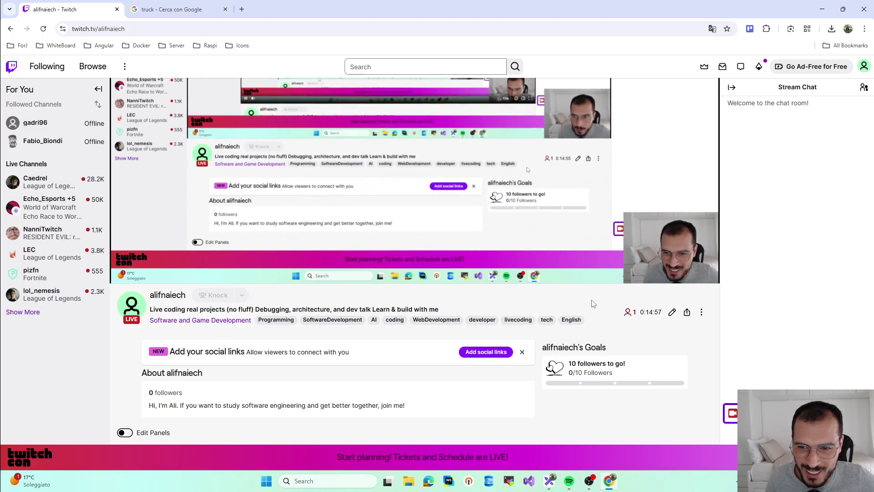
pyautogui.scroll(2, 656, 214)
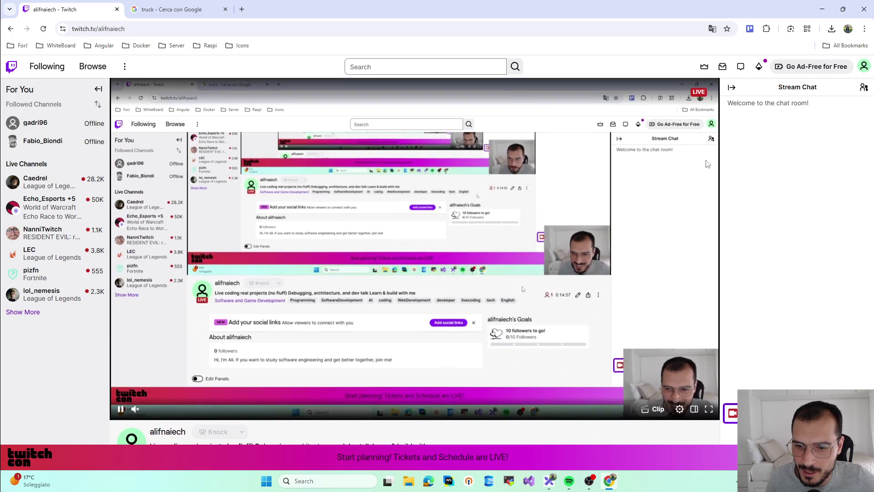
pyautogui.scroll(-1, 655, 215)
pyautogui.click(822, 9)
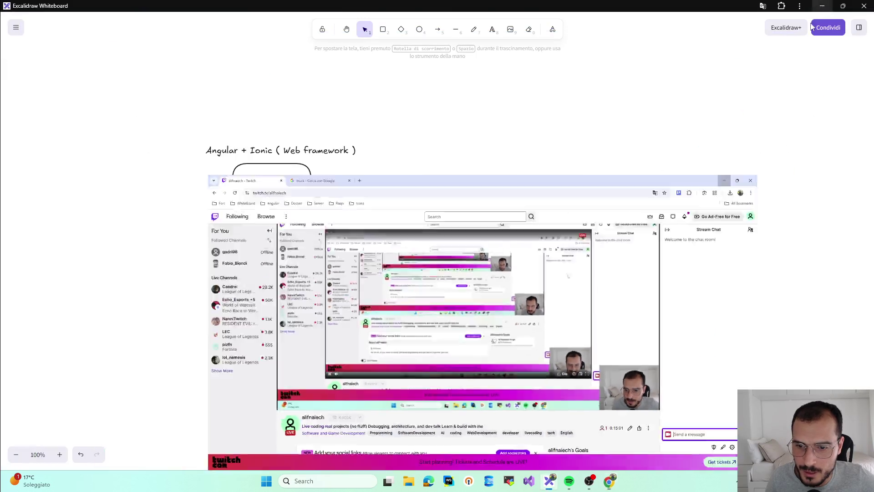
# - Renumber the bottom box Customer 4 and line up the four customer boxes in a column
pyautogui.click(410, 342)
pyautogui.moveTo(403, 380); pyautogui.dragTo(405, 374)
pyautogui.moveTo(401, 413); pyautogui.dragTo(407, 405)
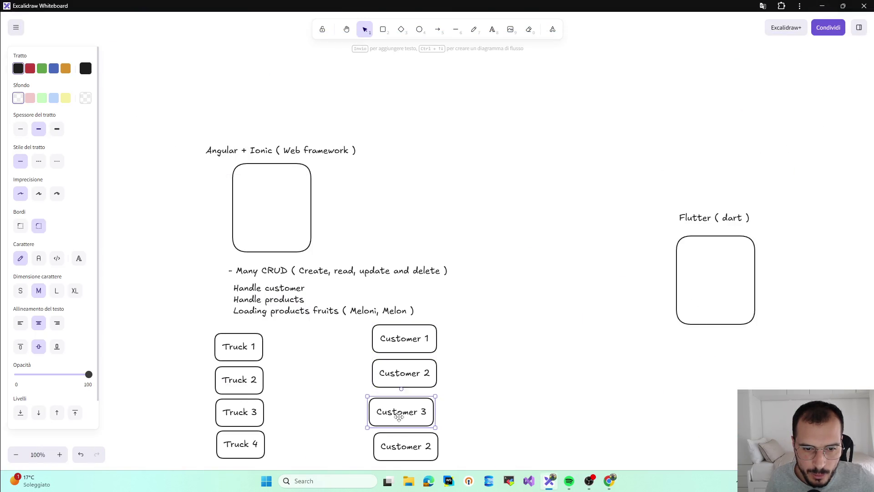
pyautogui.doubleClick(429, 451)
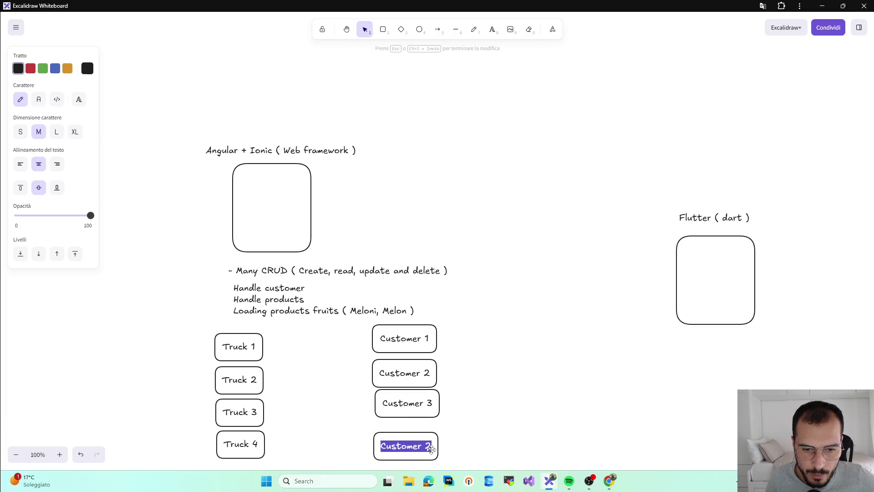
pyautogui.press('Right')
pyautogui.press('BackSpace')
pyautogui.write('4')
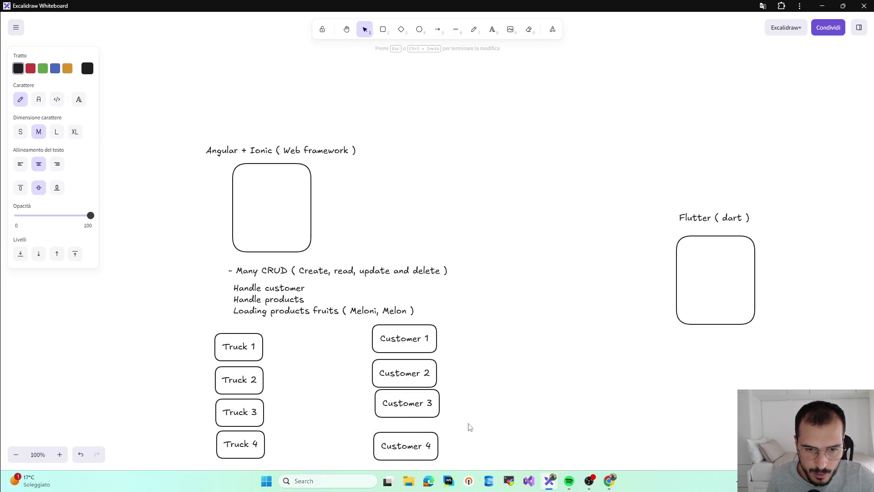
pyautogui.click(469, 427)
pyautogui.moveTo(415, 444); pyautogui.dragTo(407, 440)
pyautogui.moveTo(407, 405)
pyautogui.mouseDown()
pyautogui.moveTo(400, 408)
pyautogui.moveTo(401, 381)
pyautogui.mouseUp()
pyautogui.moveTo(409, 346); pyautogui.dragTo(403, 350)
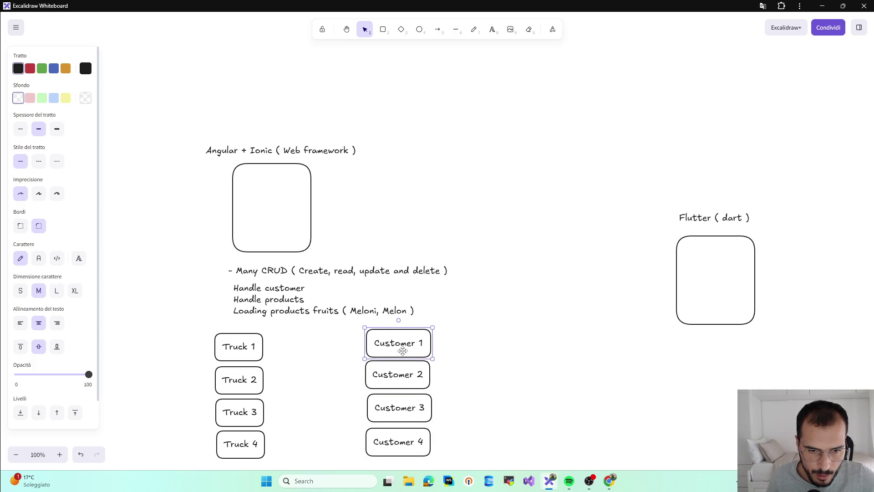
# - Draw a small box between Truck 1 and Customer 1 labelled Melon
pyautogui.click(229, 352)
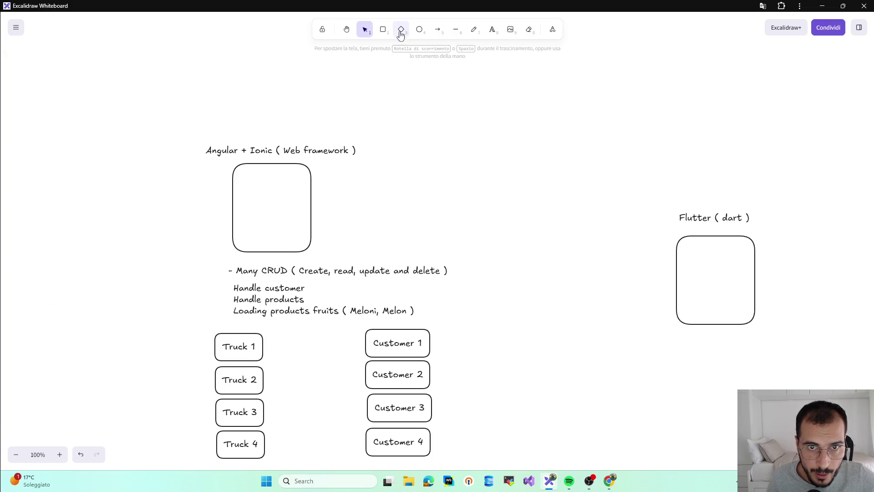
pyautogui.click(383, 30)
pyautogui.moveTo(293, 338); pyautogui.dragTo(338, 363)
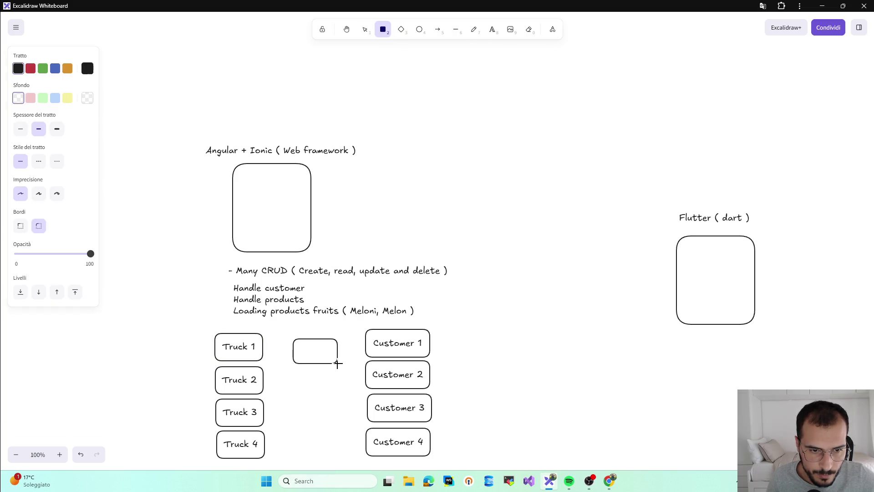
pyautogui.doubleClick(318, 356)
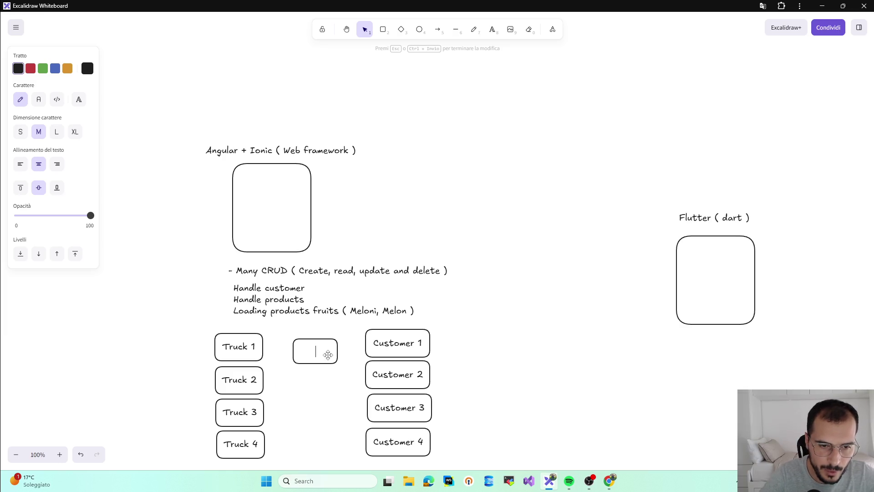
pyautogui.write('Med')
pyautogui.write('lon')
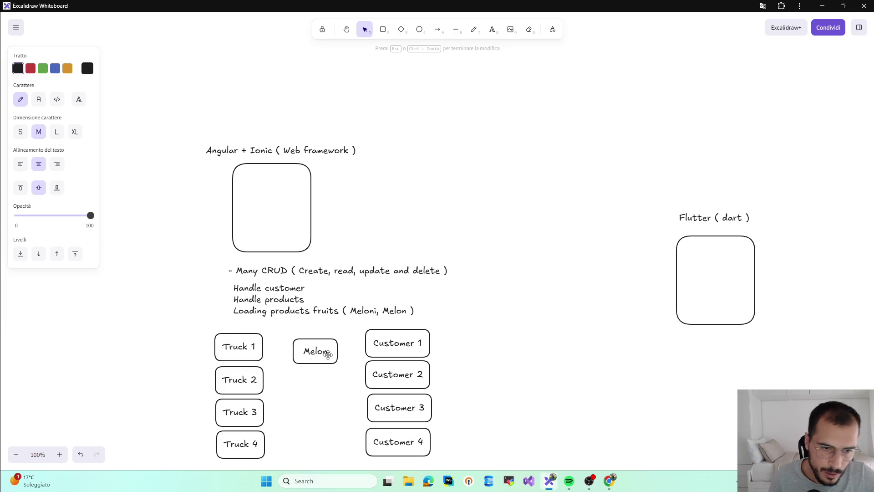
pyautogui.press('Escape')
pyautogui.moveTo(319, 352)
pyautogui.mouseDown()
pyautogui.moveTo(222, 327)
pyautogui.moveTo(316, 339)
pyautogui.mouseUp()
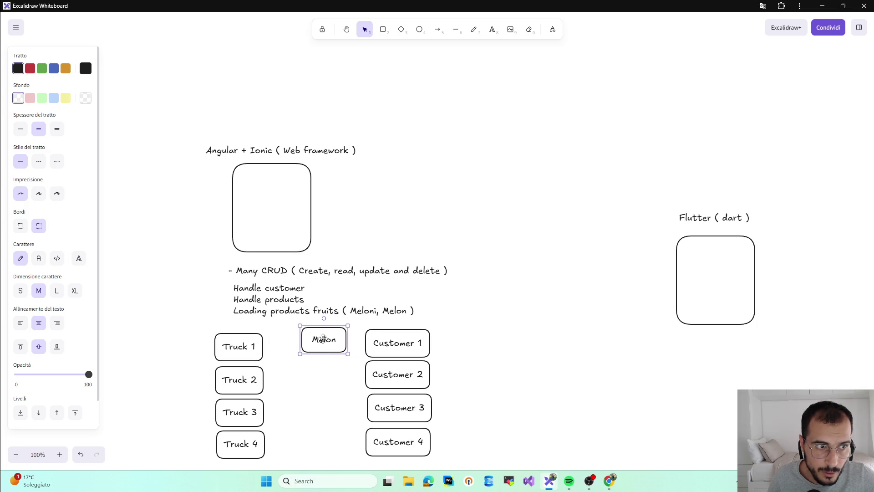
# - Fill the Melon box yellow and place a copy of it just below, ready to relabel
pyautogui.click(53, 98)
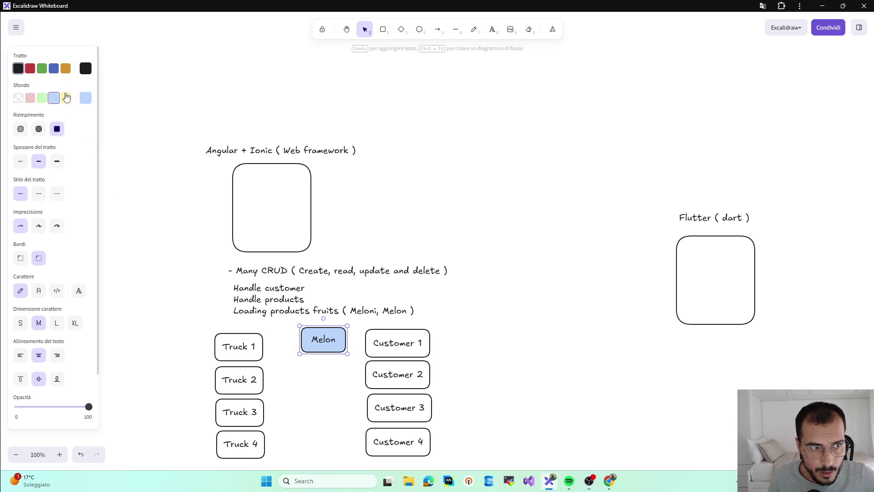
pyautogui.click(65, 99)
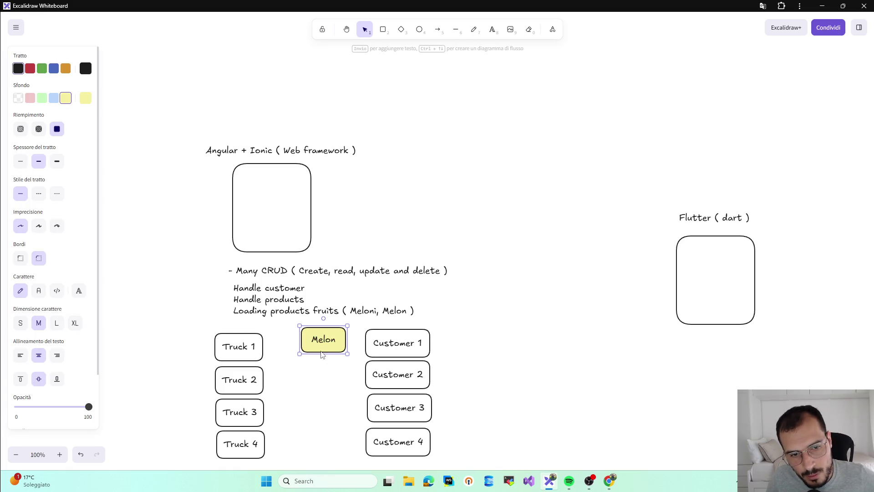
pyautogui.moveTo(317, 349); pyautogui.dragTo(321, 379)
pyautogui.doubleClick(321, 379)
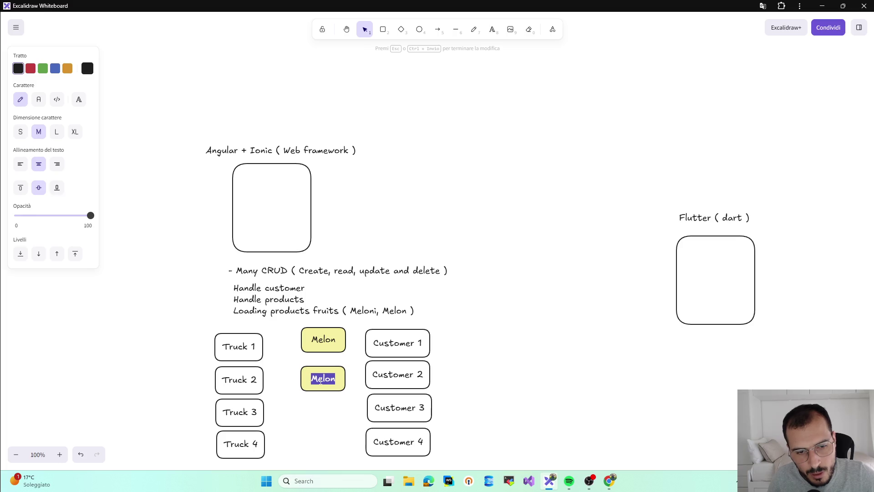
pyautogui.write('Melo')
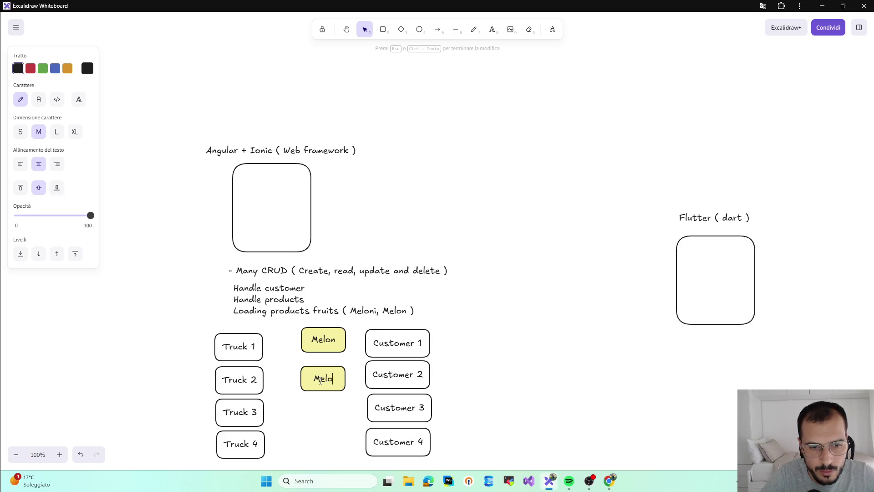
pyautogui.write('n')
# - Relabel the copied box 'Melon Red' with Red on its own second line
pyautogui.press('Return')
pyautogui.write('REd')
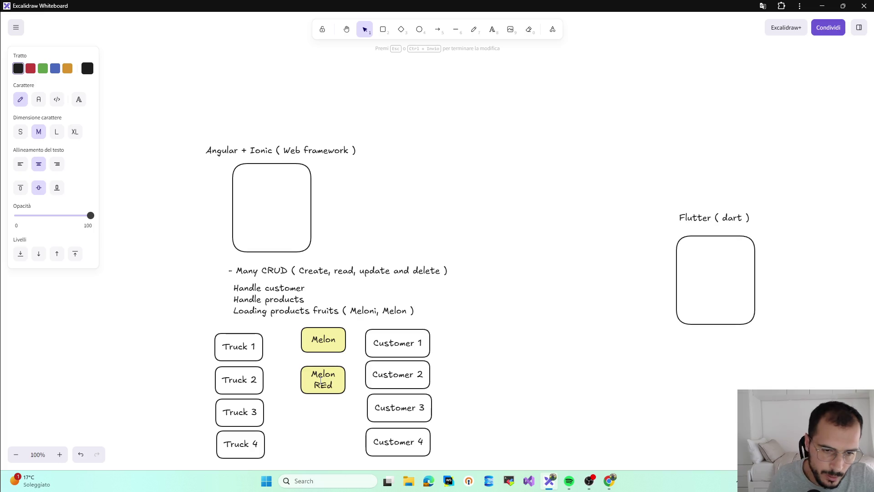
pyautogui.press('BackSpace')
pyautogui.press('BackSpace')
pyautogui.press('BackSpace')
pyautogui.write('R')
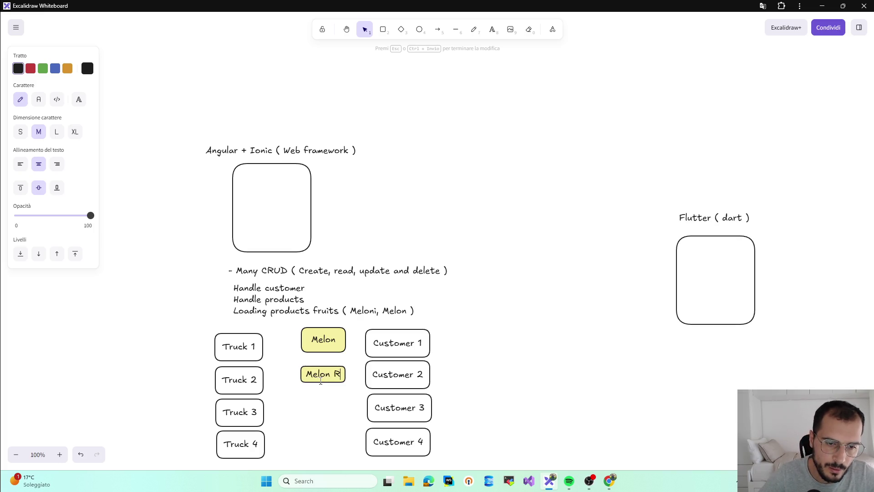
pyautogui.write('ed')
pyautogui.press('BackSpace')
pyautogui.press('BackSpace')
pyautogui.write('ed')
pyautogui.click(334, 417)
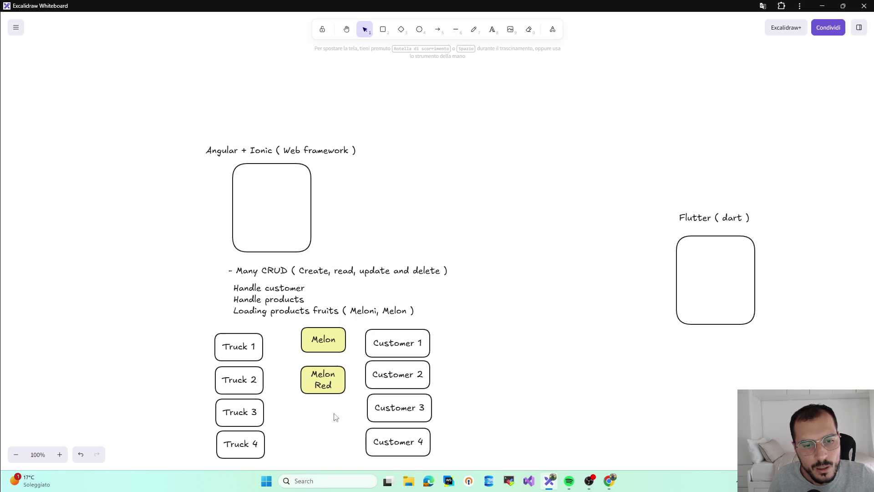
# - Fill the Melon Red box pink and move it down beside Truck 4
pyautogui.click(337, 387)
pyautogui.click(31, 98)
pyautogui.click(332, 410)
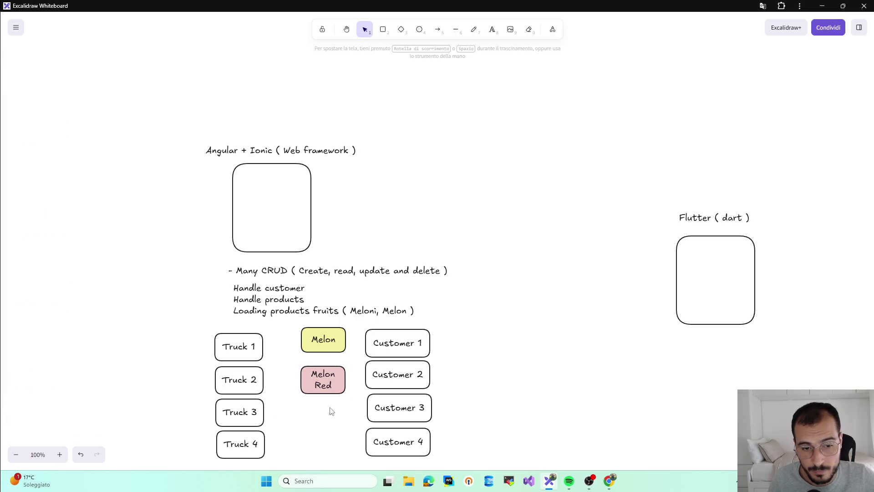
pyautogui.moveTo(325, 379); pyautogui.dragTo(322, 393)
pyautogui.moveTo(323, 340); pyautogui.dragTo(317, 347)
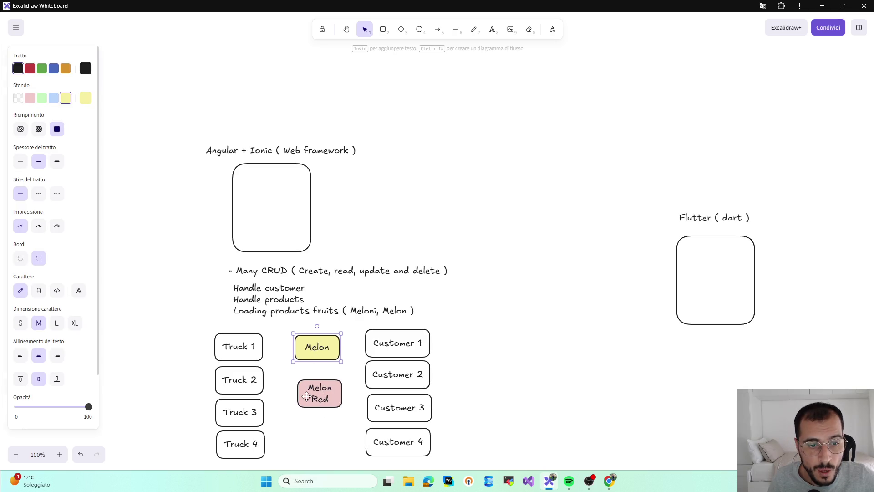
pyautogui.moveTo(307, 396); pyautogui.dragTo(311, 429)
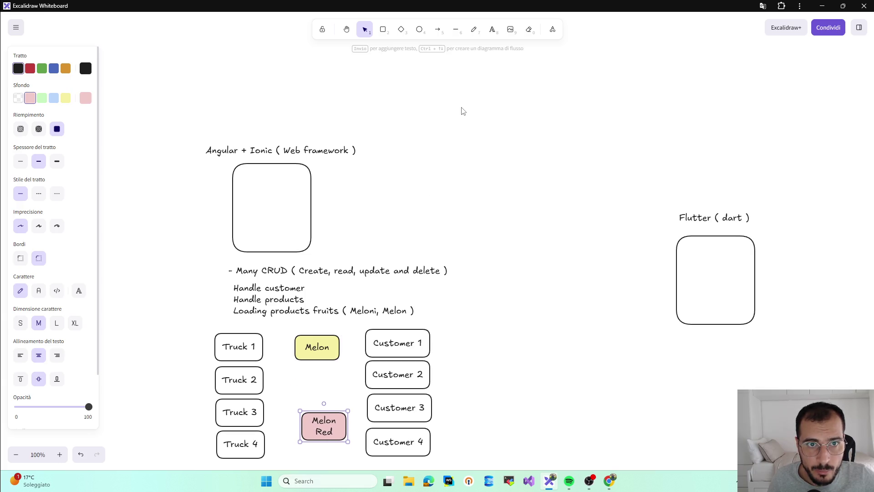
pyautogui.click(492, 29)
pyautogui.click(481, 303)
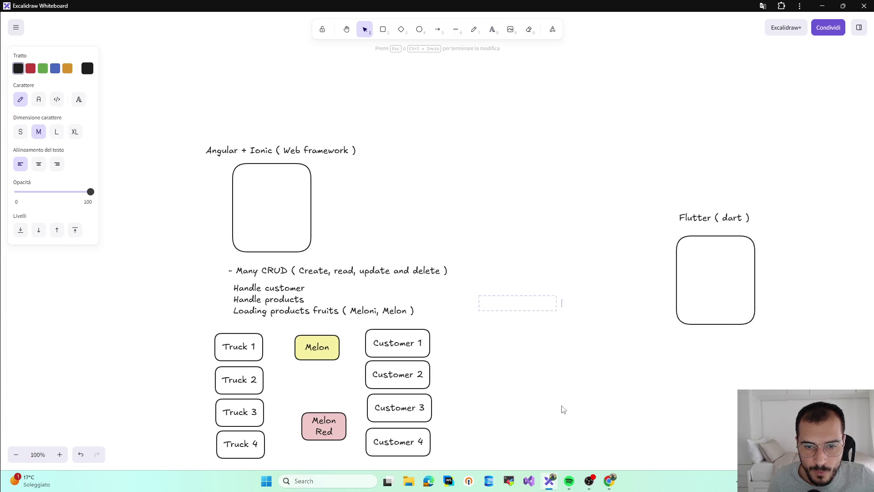
# - Write 'Situation 1: - Track goes to Customer 1' left of the Flutter box and copy it below
pyautogui.click(576, 383)
pyautogui.click(491, 29)
pyautogui.click(522, 293)
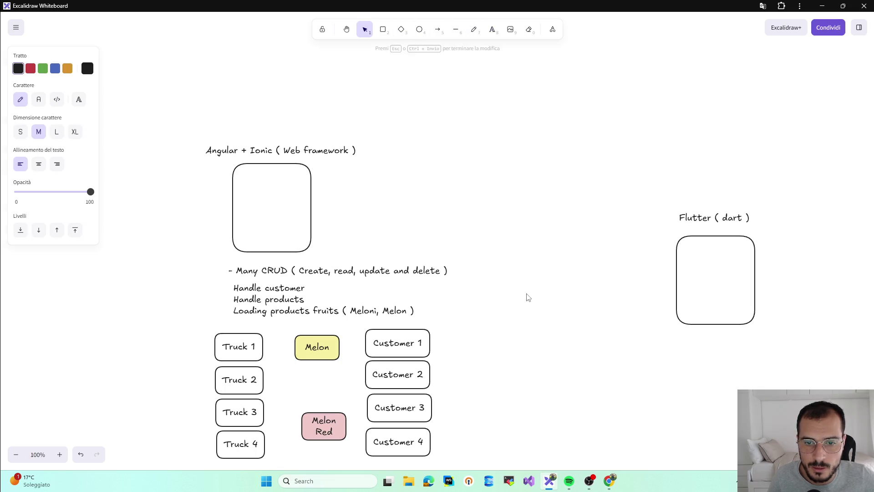
pyautogui.write('S')
pyautogui.write('ituation')
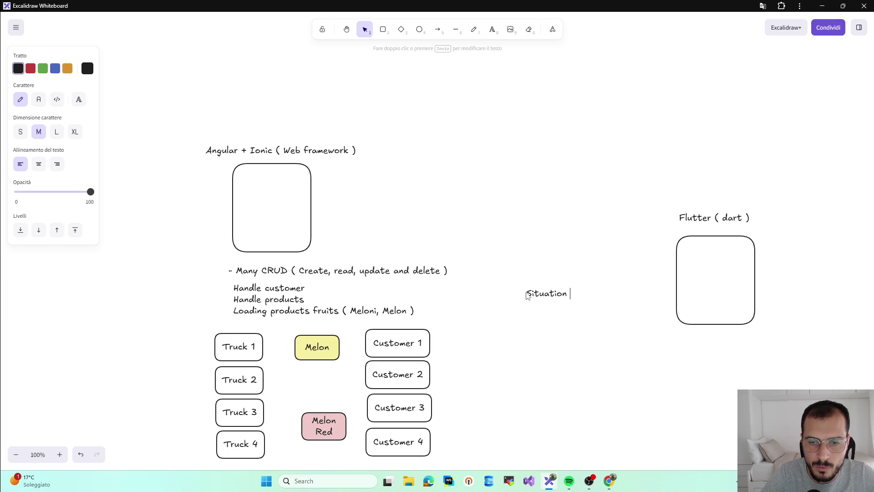
pyautogui.write('Track')
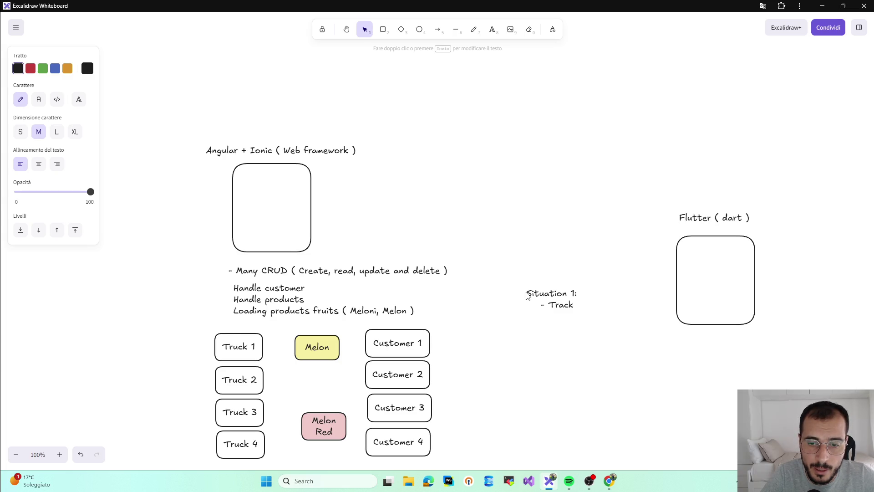
pyautogui.write(' go')
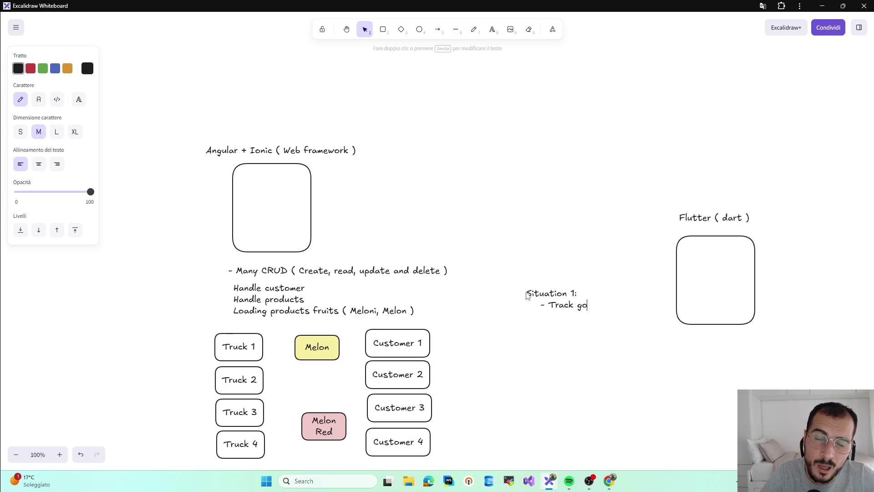
pyautogui.write('es t')
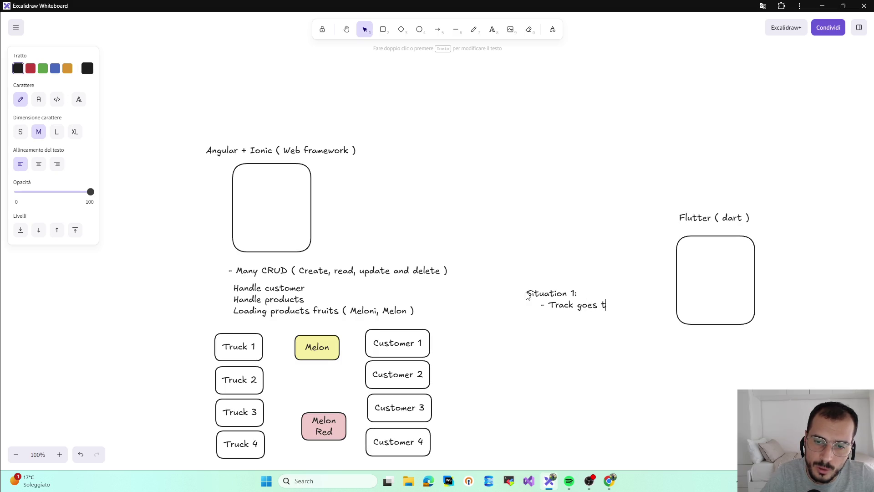
pyautogui.write('o Customer 1')
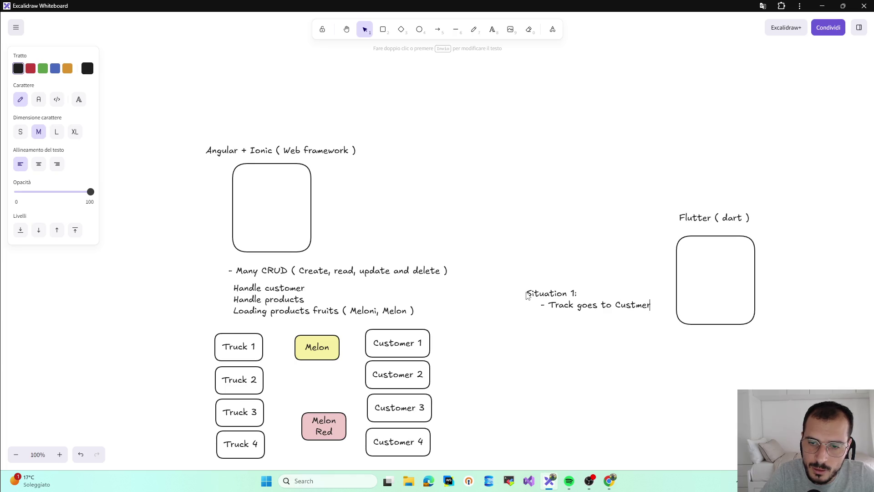
pyautogui.click(474, 344)
pyautogui.moveTo(646, 305); pyautogui.dragTo(592, 307)
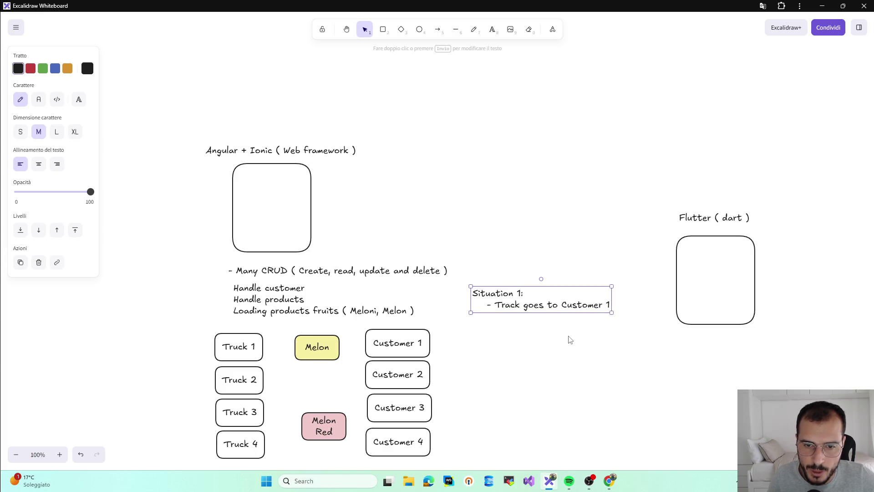
pyautogui.moveTo(524, 298); pyautogui.dragTo(529, 344)
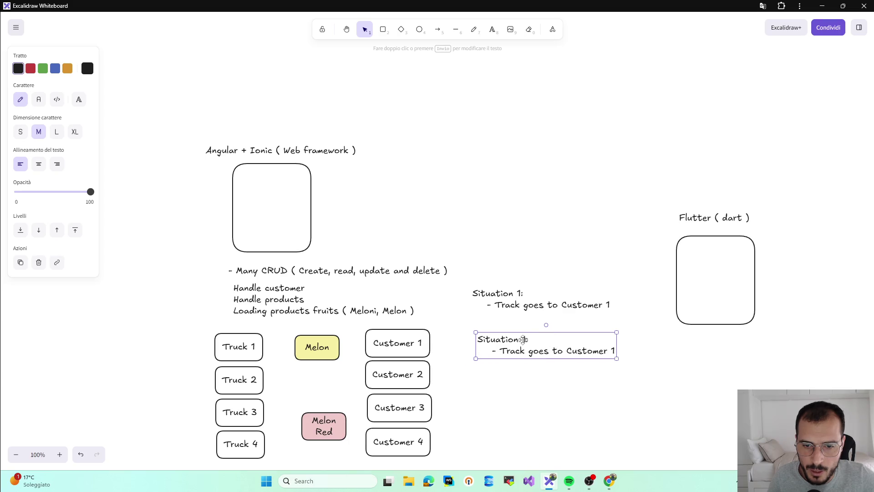
# - Edit the copied note to read 'Situation 2: - Track goes to N Customer'
pyautogui.doubleClick(524, 340)
pyautogui.write('2')
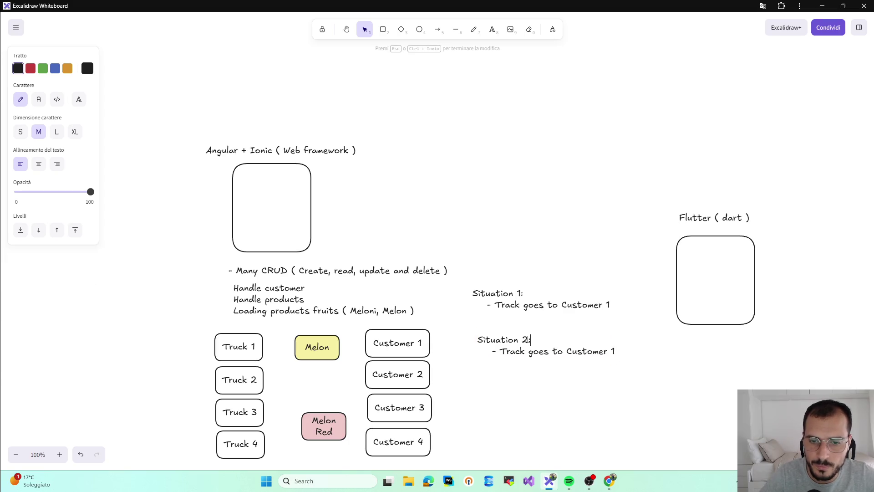
pyautogui.click(642, 357)
pyautogui.doubleClick(579, 352)
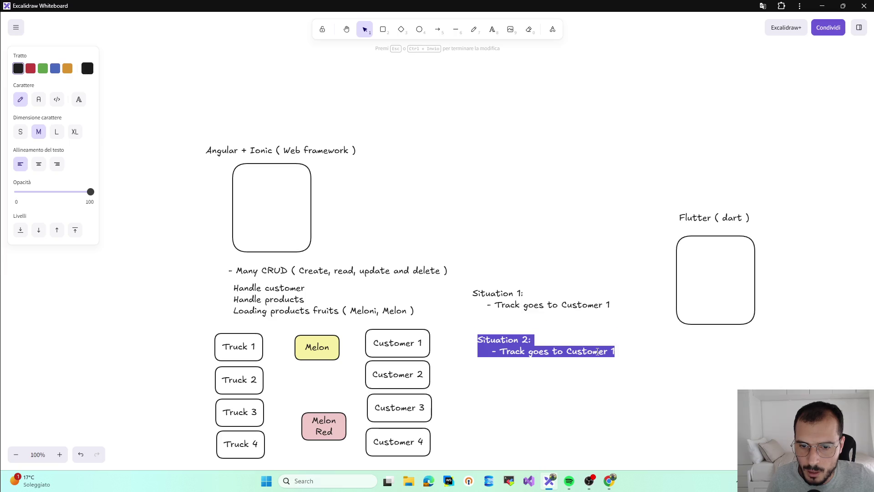
pyautogui.click(599, 351)
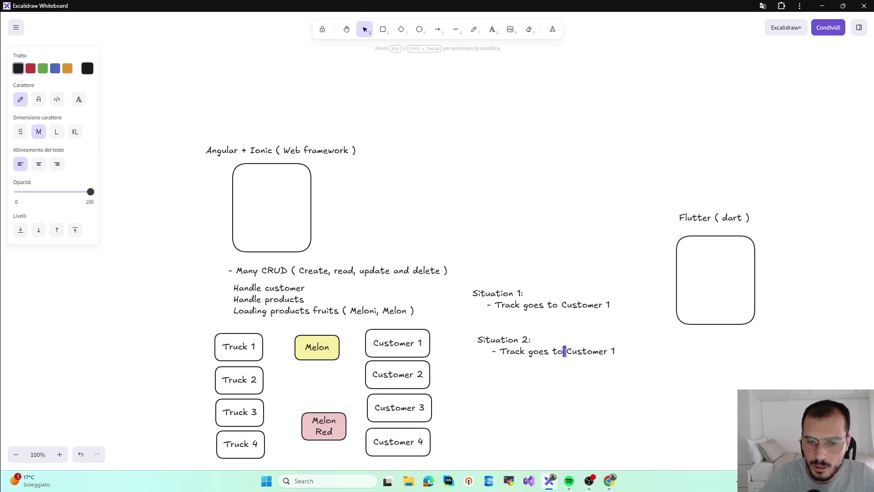
pyautogui.press('capslock')
pyautogui.write('N')
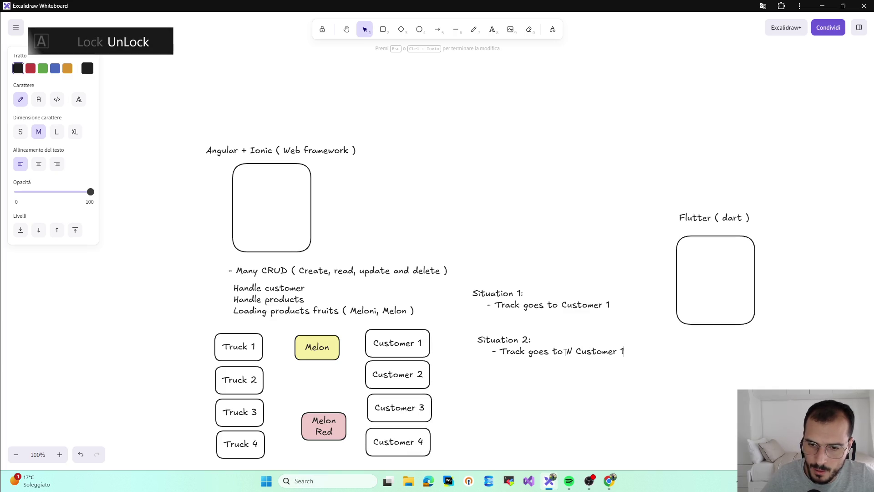
pyautogui.press('Delete')
pyautogui.press('Delete')
pyautogui.press('Return')
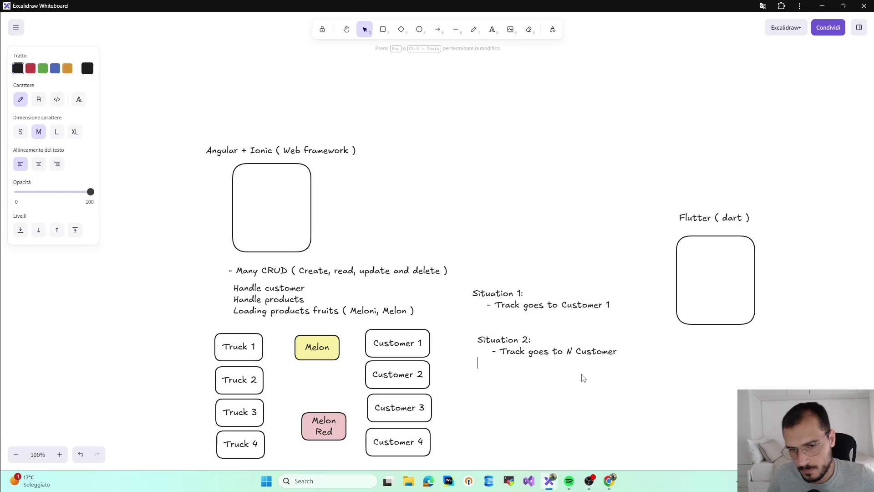
pyautogui.press('Escape')
# - Reopen and close the Situation 2 note unchanged, then nudge Situation 1 slightly down
pyautogui.click(560, 373)
pyautogui.click(557, 361)
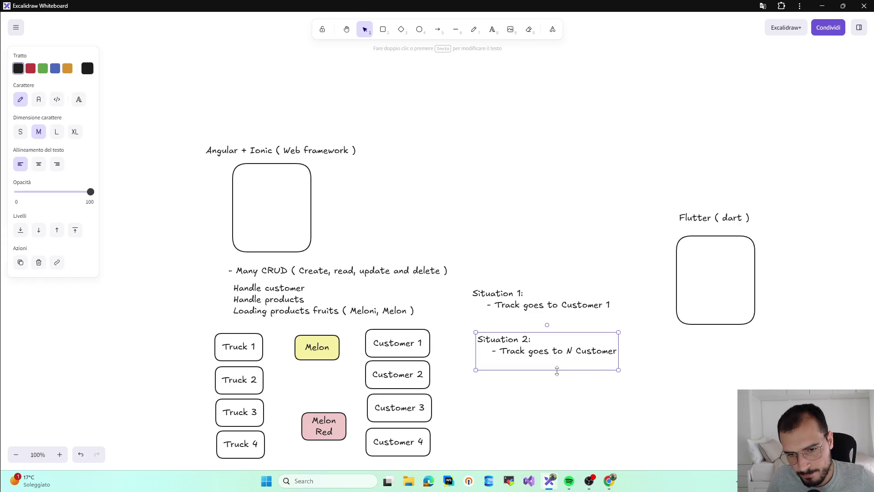
pyautogui.doubleClick(557, 361)
pyautogui.press('Escape')
pyautogui.click(572, 392)
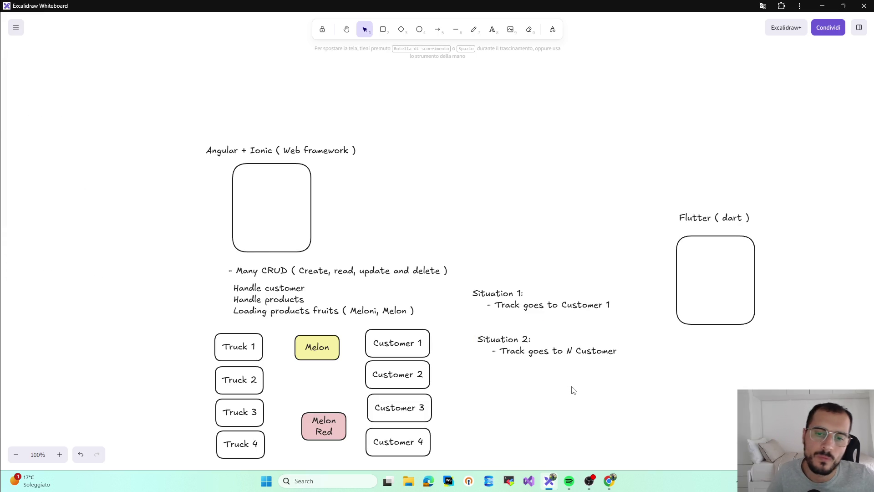
pyautogui.moveTo(541, 305); pyautogui.dragTo(541, 310)
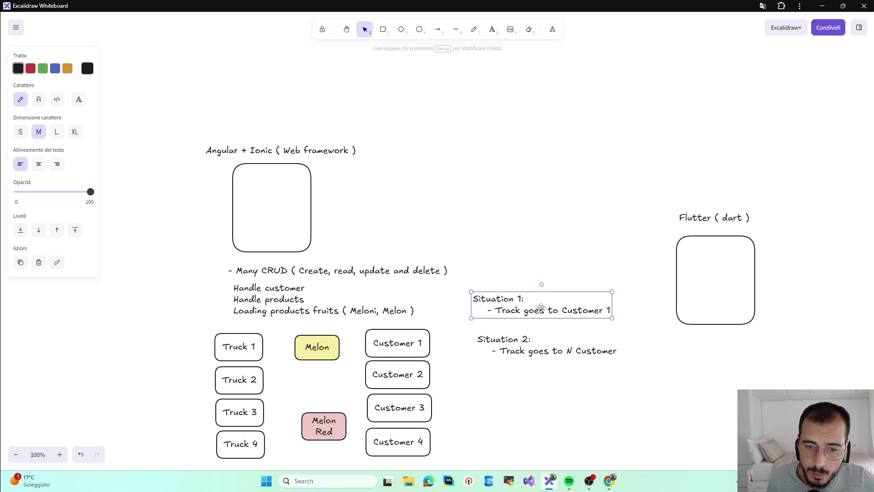
# - Align the notes and reword Situation 1 to 'Track goes to one Customer'
pyautogui.moveTo(535, 343); pyautogui.dragTo(530, 342)
pyautogui.click(539, 316)
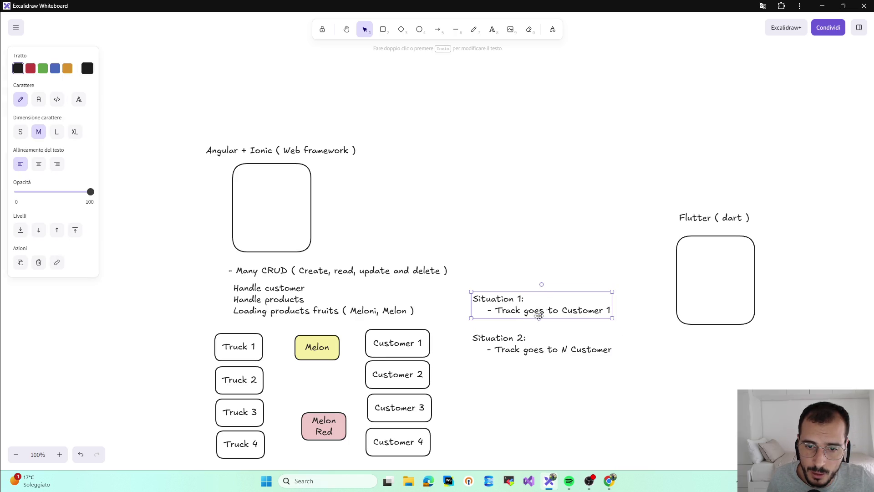
pyautogui.doubleClick(566, 311)
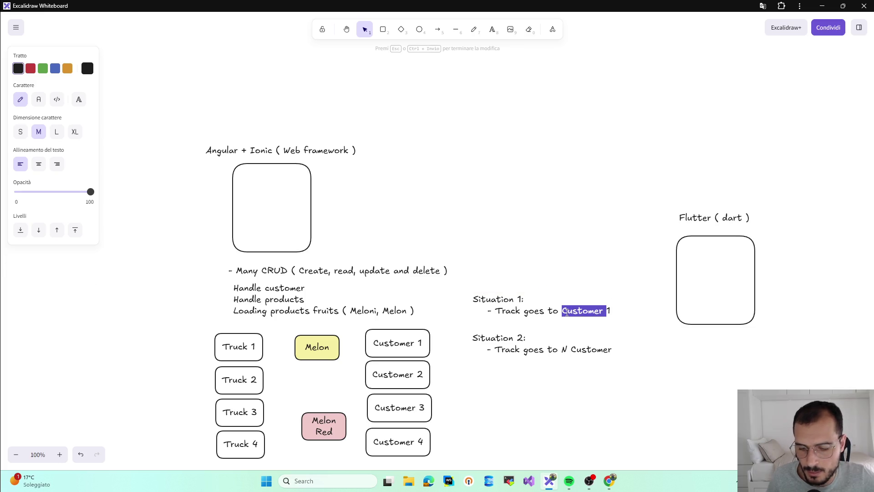
pyautogui.press('BackSpace')
pyautogui.press('Delete')
pyautogui.press('Delete')
pyautogui.write('one')
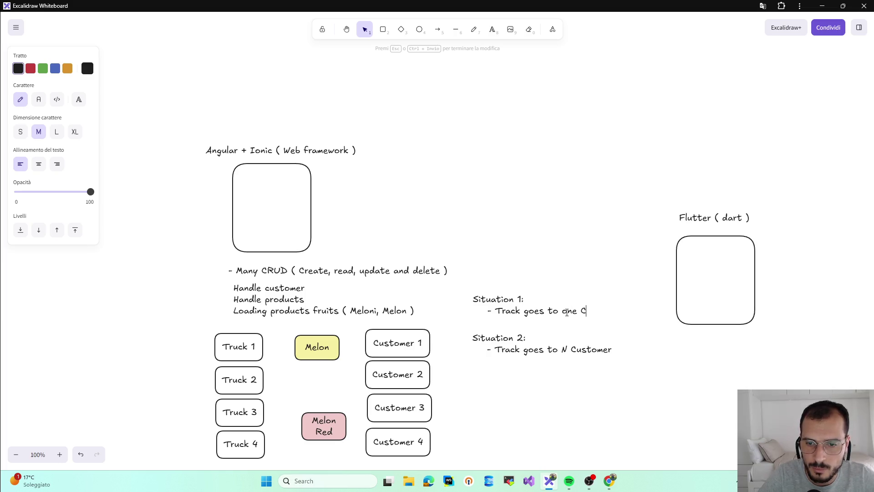
pyautogui.write('ustomer')
pyautogui.click(553, 371)
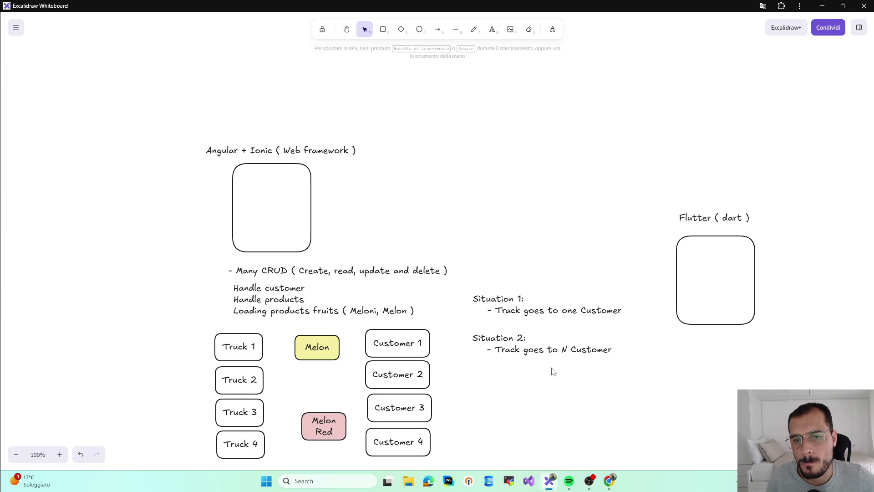
# - Move the Situation 2 note slightly lower and reopen it for editing
pyautogui.click(541, 303)
pyautogui.moveTo(533, 351); pyautogui.dragTo(535, 362)
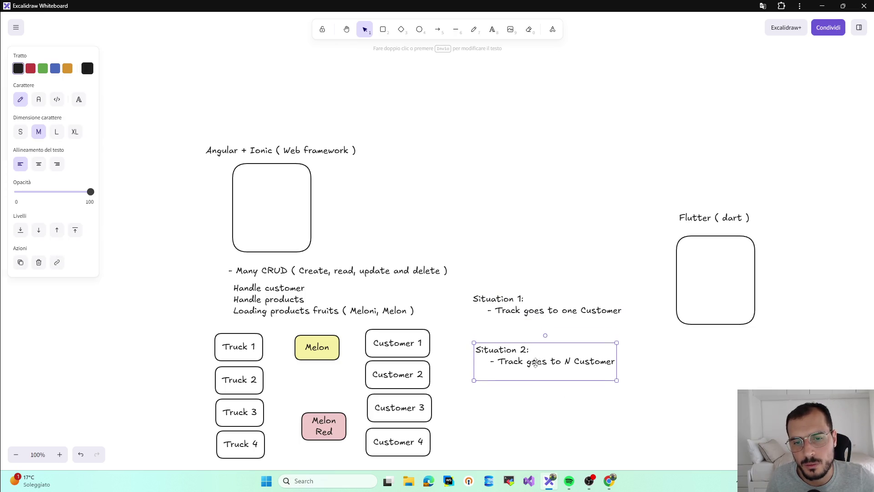
pyautogui.click(538, 385)
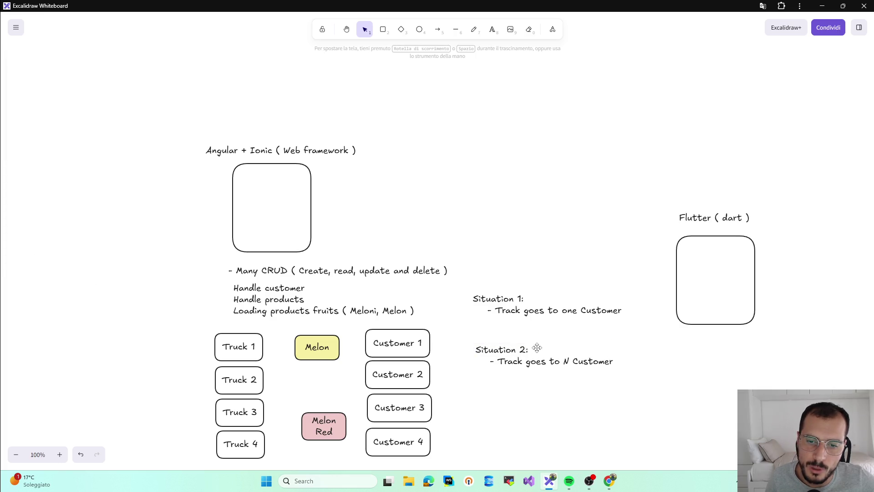
pyautogui.doubleClick(583, 361)
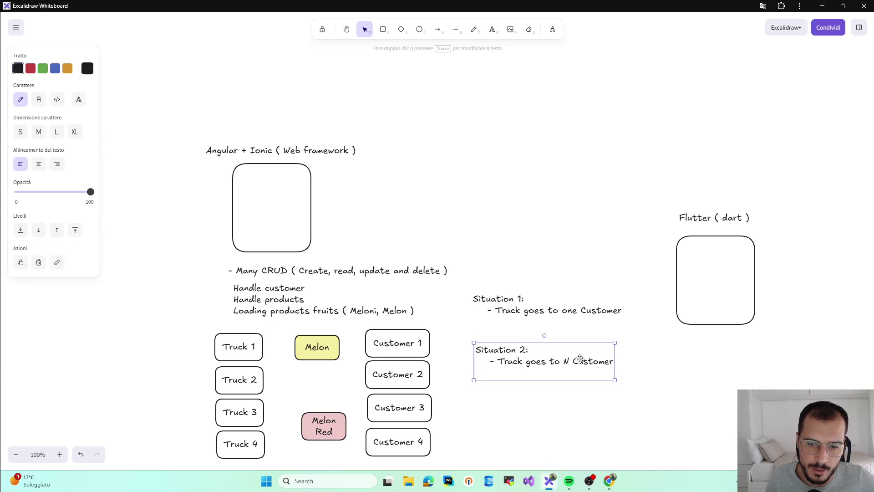
# - Append '( for example 2 or 3 customers that will divide the quantity of fruits )' after Customer in Situation 2
pyautogui.click(599, 360)
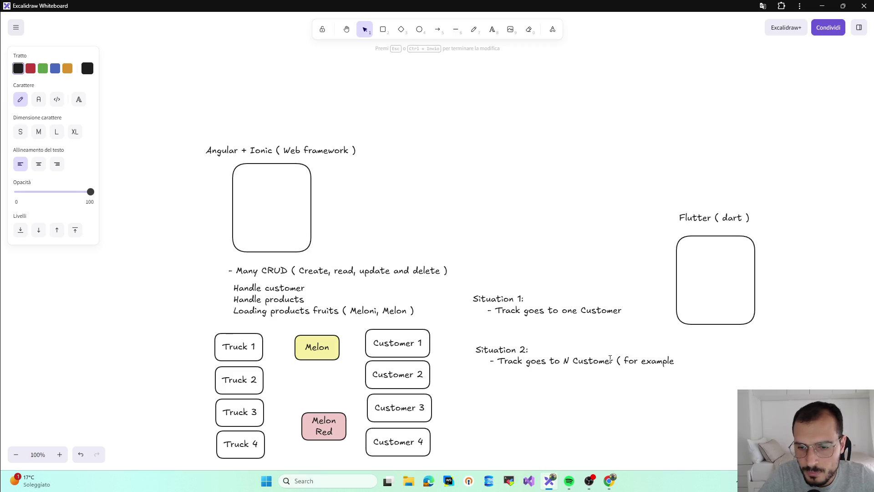
pyautogui.write('2 or 3 customers th')
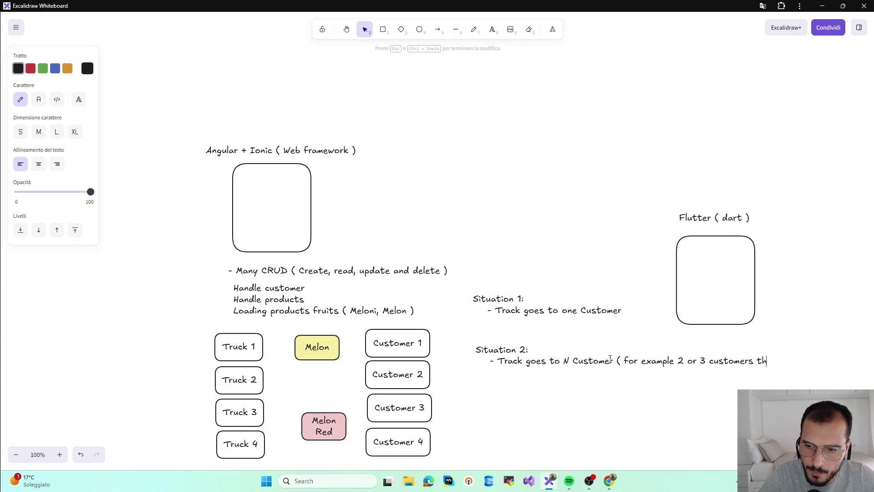
pyautogui.write('at will divie')
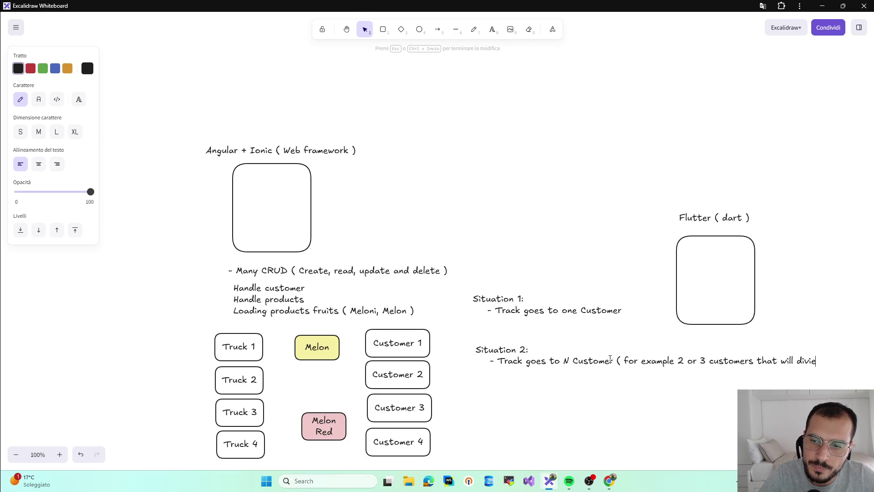
pyautogui.press('BackSpace')
pyautogui.press('BackSpace')
pyautogui.write('ede the quantity of fruits')
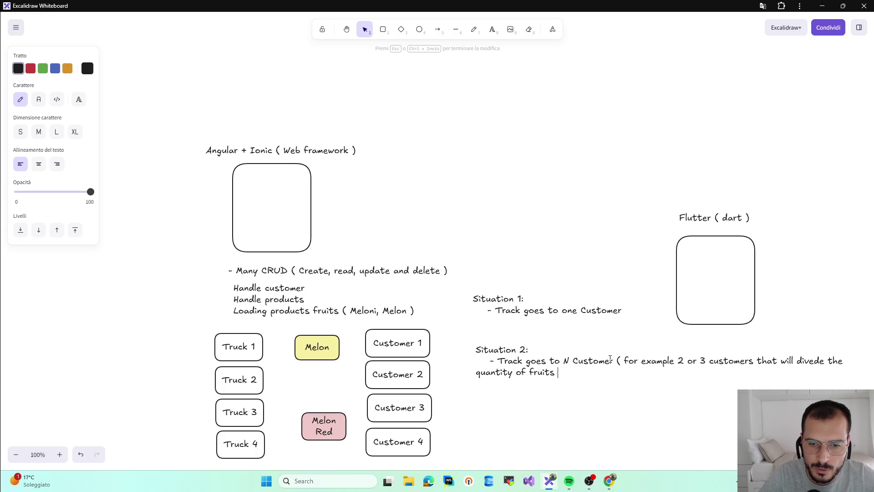
pyautogui.click(649, 409)
pyautogui.click(564, 359)
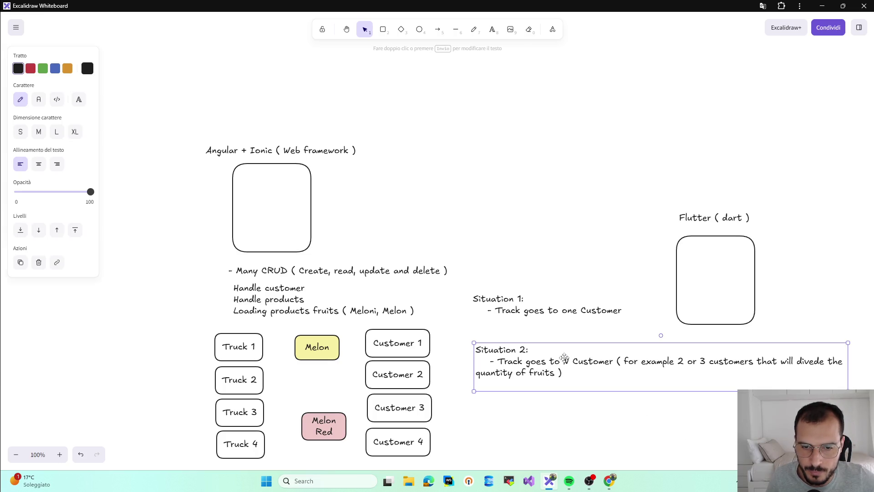
# - Shift both Situation notes down-left and move the Flutter label and box up-right
pyautogui.click(554, 309)
pyautogui.moveTo(553, 361); pyautogui.dragTo(532, 388)
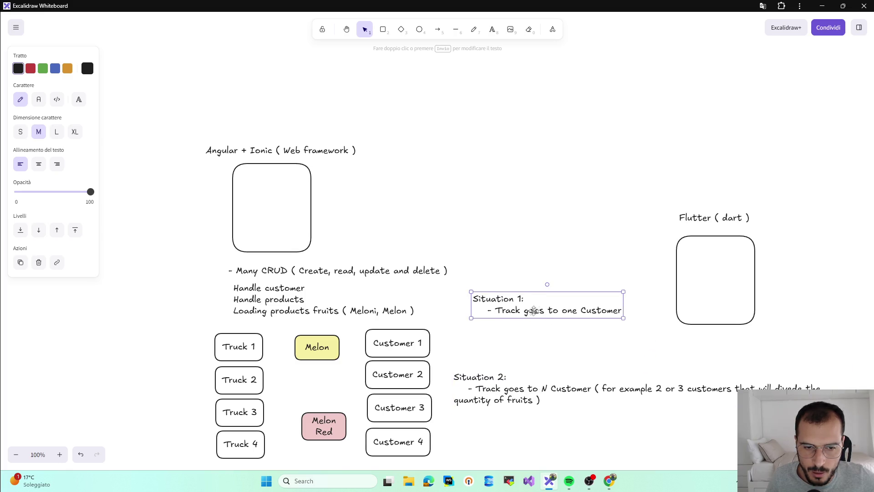
pyautogui.moveTo(535, 307)
pyautogui.mouseDown()
pyautogui.moveTo(524, 339)
pyautogui.moveTo(509, 347)
pyautogui.mouseUp()
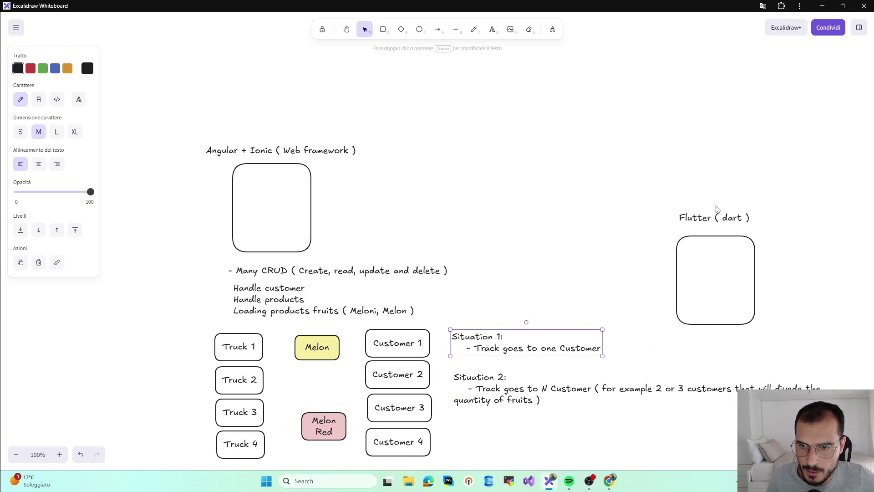
pyautogui.moveTo(718, 209); pyautogui.dragTo(760, 99)
pyautogui.moveTo(720, 253); pyautogui.dragTo(770, 137)
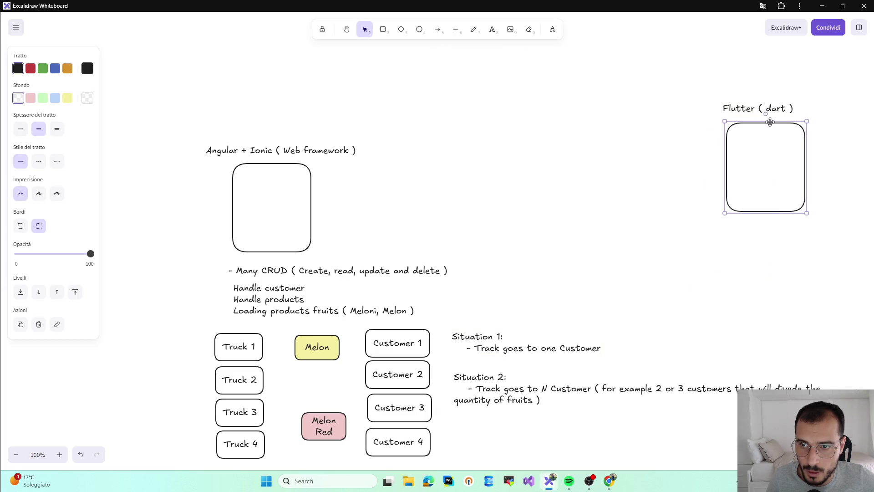
pyautogui.click(602, 324)
pyautogui.scroll(-1, 602, 324)
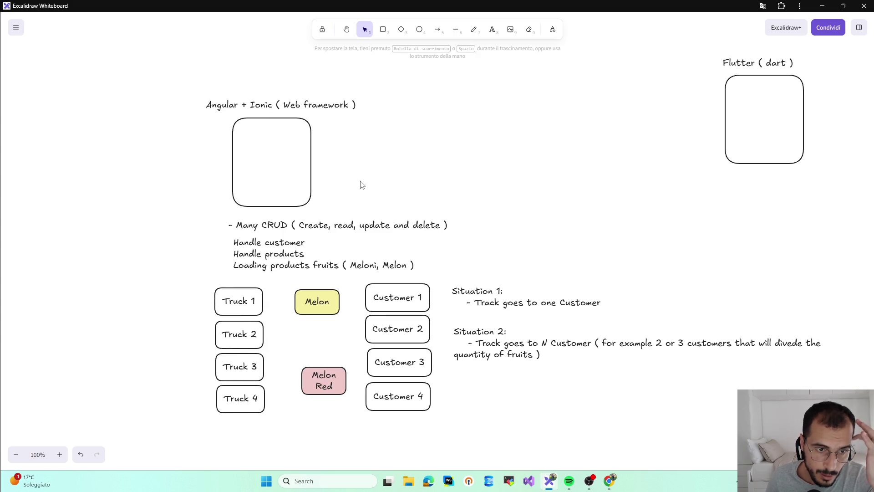
# - Nudge the Melon and Melon Red boxes and review the Handle customer text block
pyautogui.click(287, 254)
pyautogui.click(290, 307)
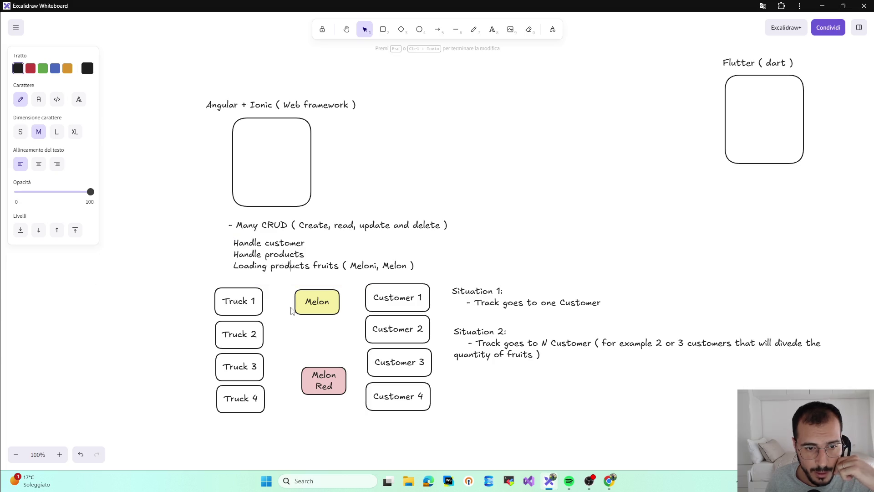
pyautogui.moveTo(325, 377); pyautogui.dragTo(320, 375)
pyautogui.moveTo(322, 305); pyautogui.dragTo(323, 318)
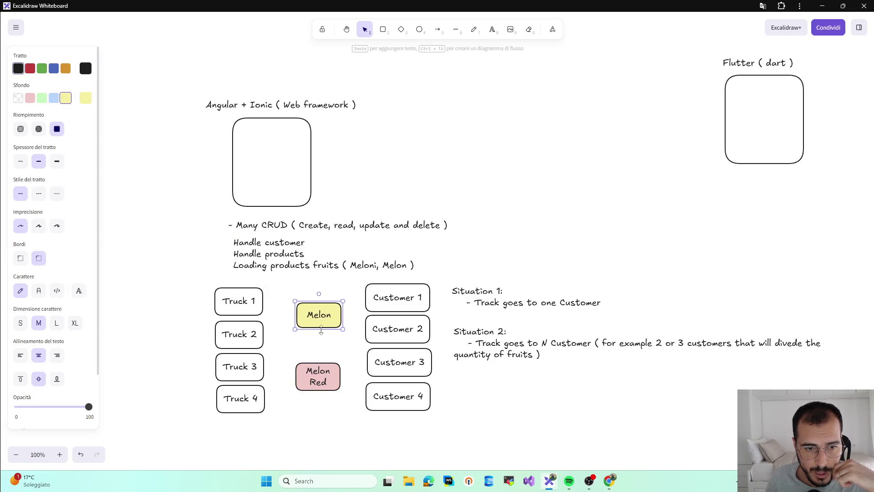
pyautogui.doubleClick(327, 258)
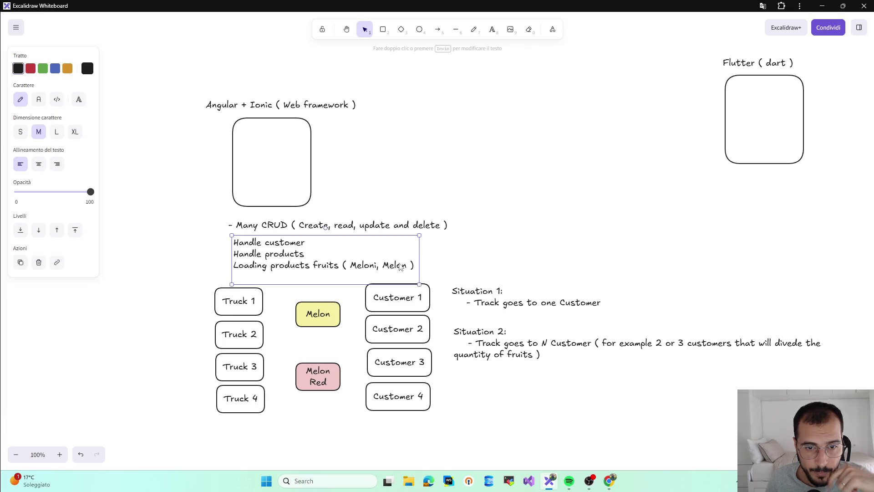
pyautogui.hotkey('ctrl', 'a')
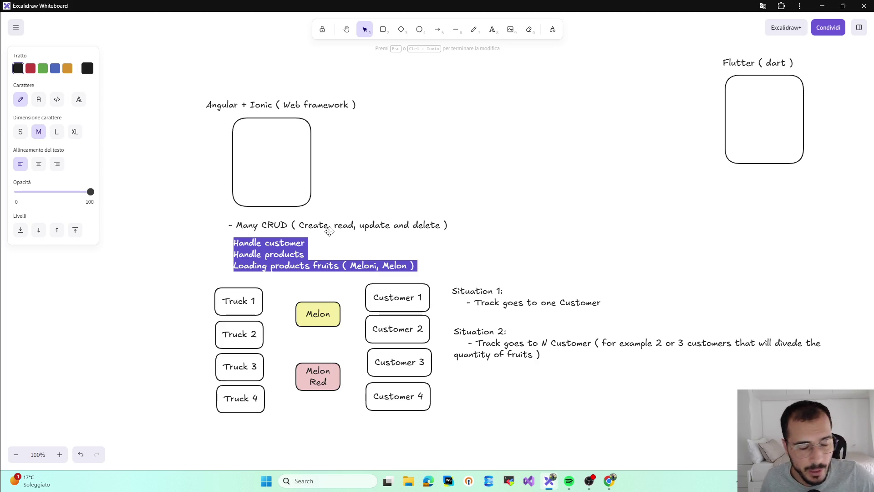
pyautogui.click(232, 310)
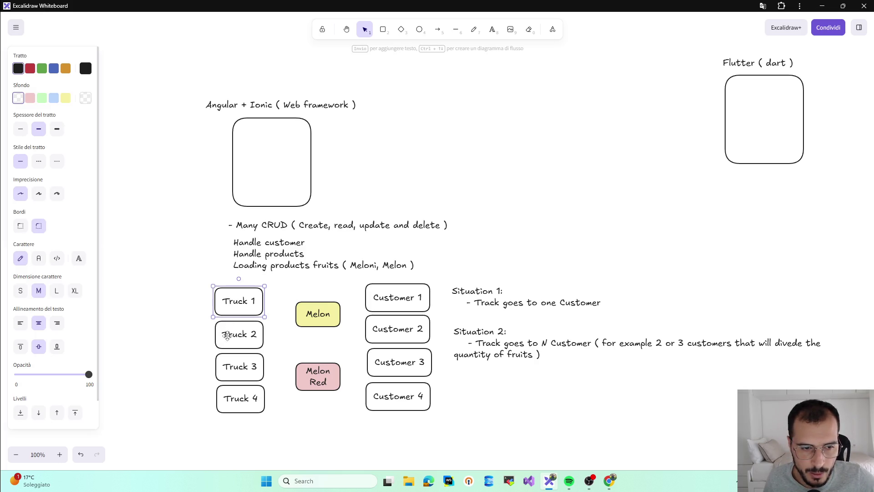
# - Realign the four Truck boxes and the Customer column, nudging Customer 4 right
pyautogui.click(228, 336)
pyautogui.click(231, 366)
pyautogui.click(229, 402)
pyautogui.moveTo(236, 382); pyautogui.dragTo(239, 345)
pyautogui.moveTo(240, 305); pyautogui.dragTo(238, 307)
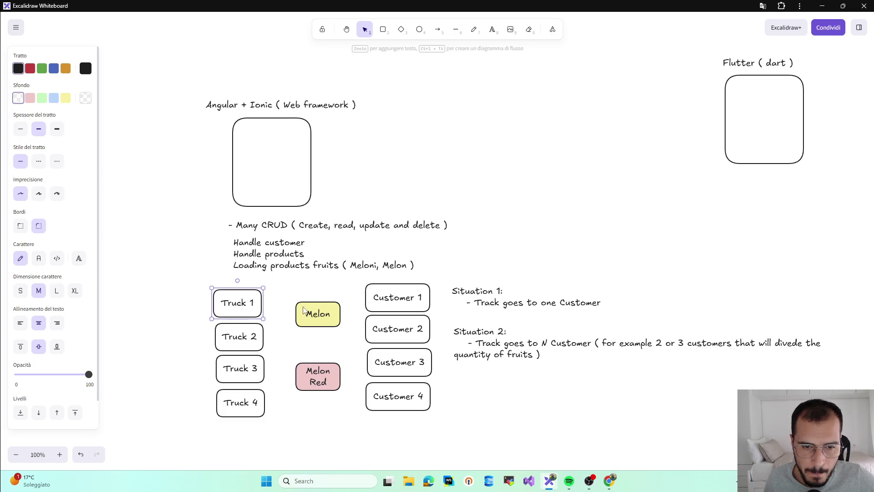
pyautogui.click(372, 301)
pyautogui.click(384, 321)
pyautogui.click(390, 366)
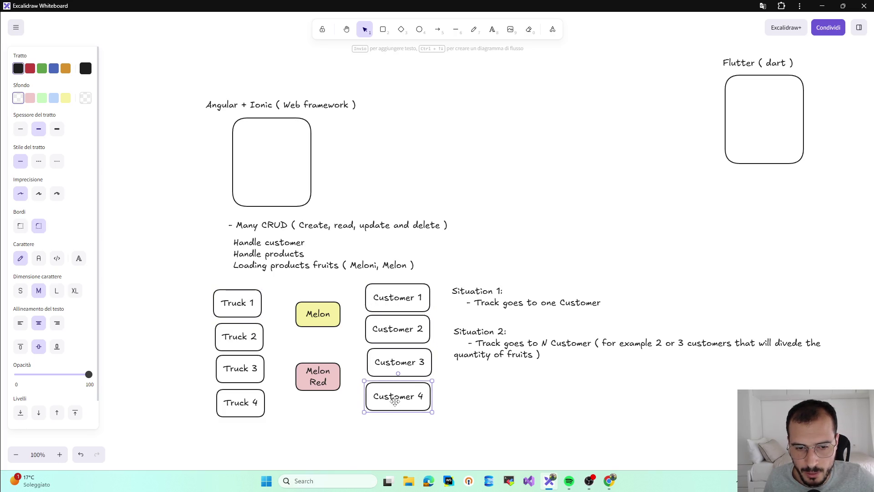
pyautogui.moveTo(393, 402); pyautogui.dragTo(397, 402)
# - Move the Melon Red box up closer under Melon, then switch to the Twitch browser
pyautogui.click(322, 312)
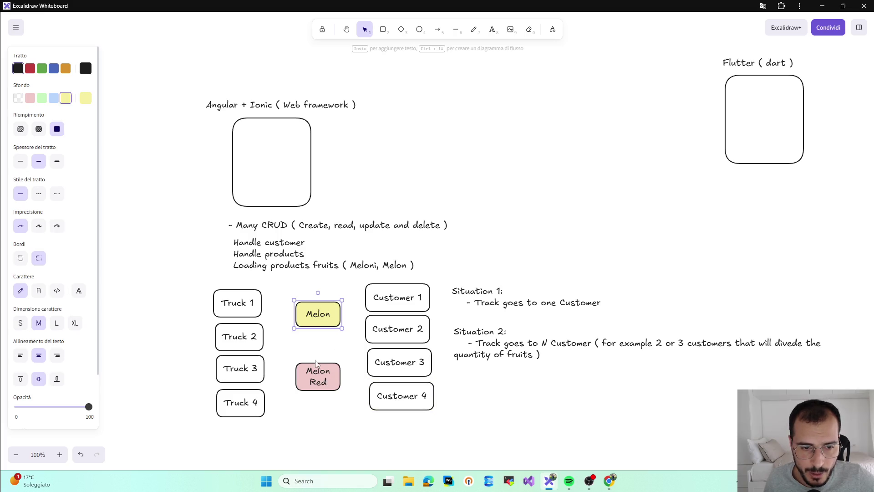
pyautogui.click(318, 376)
pyautogui.click(323, 313)
pyautogui.click(318, 376)
pyautogui.click(321, 313)
pyautogui.click(318, 374)
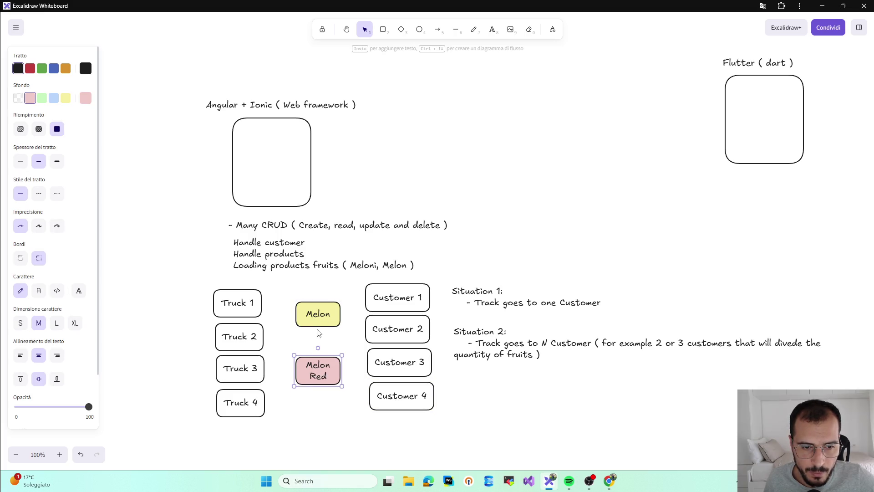
pyautogui.click(322, 313)
pyautogui.moveTo(317, 374); pyautogui.dragTo(318, 360)
pyautogui.click(326, 313)
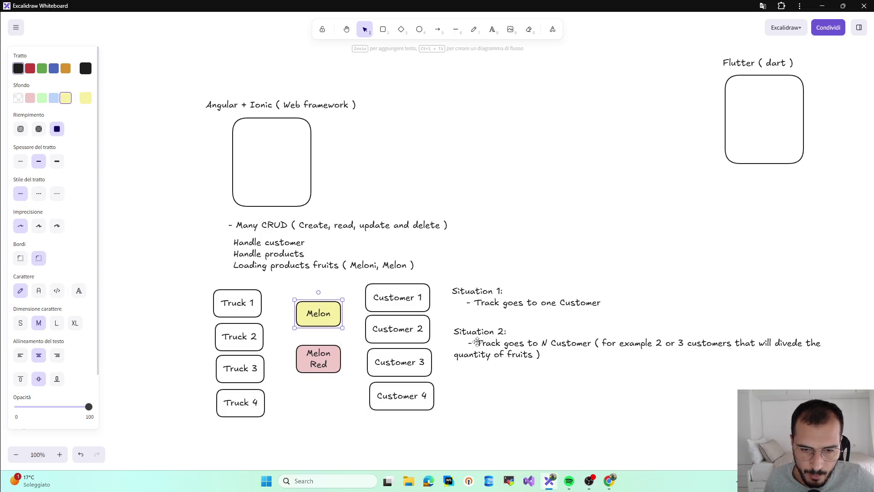
pyautogui.click(608, 480)
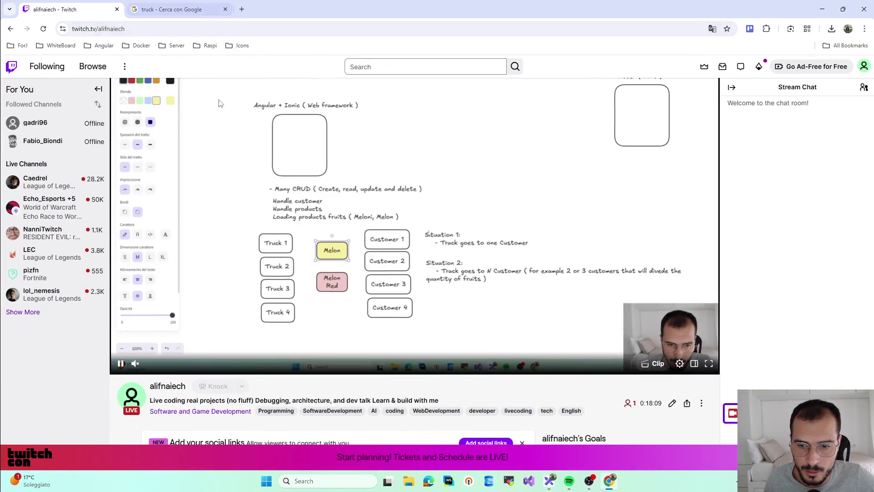
# - Search Google for 'agricoltore', correcting the misspelling 'agricultore' along the way
pyautogui.click(174, 8)
pyautogui.click(182, 28)
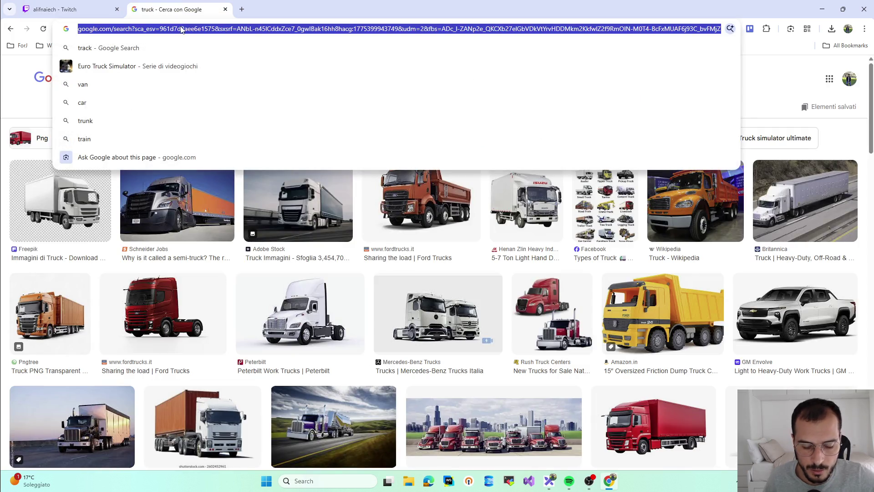
pyautogui.write('google.com')
pyautogui.press('Return')
pyautogui.write('agr')
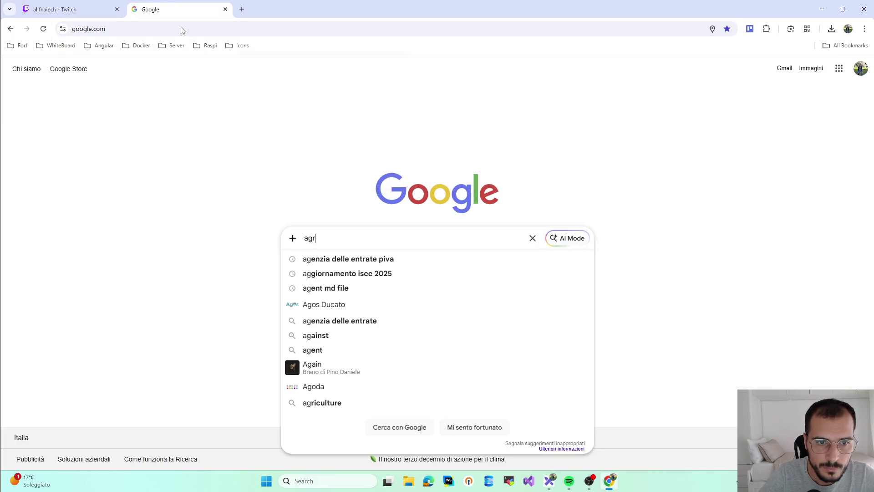
pyautogui.write('icult')
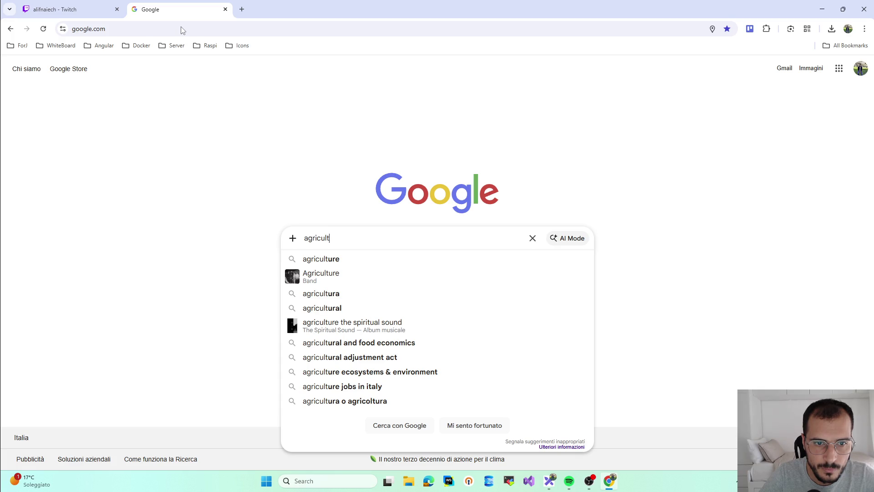
pyautogui.press('BackSpace')
pyautogui.press('BackSpace')
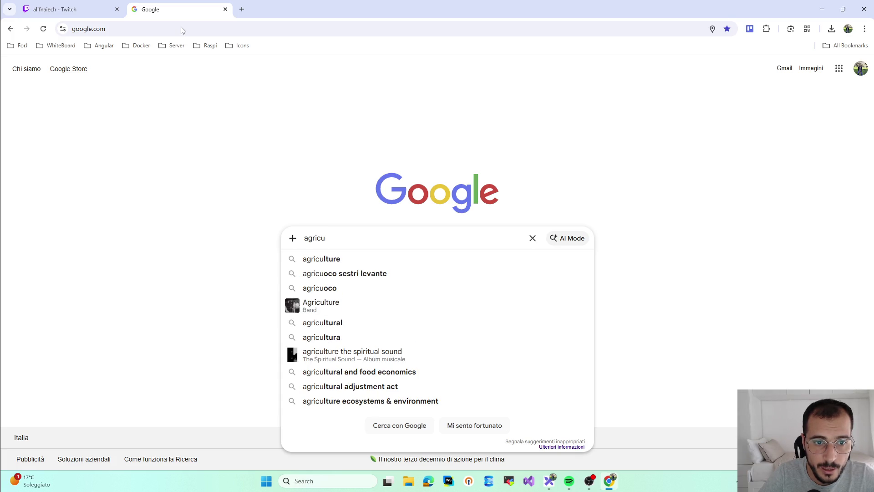
pyautogui.write('ltore')
pyautogui.press('Return')
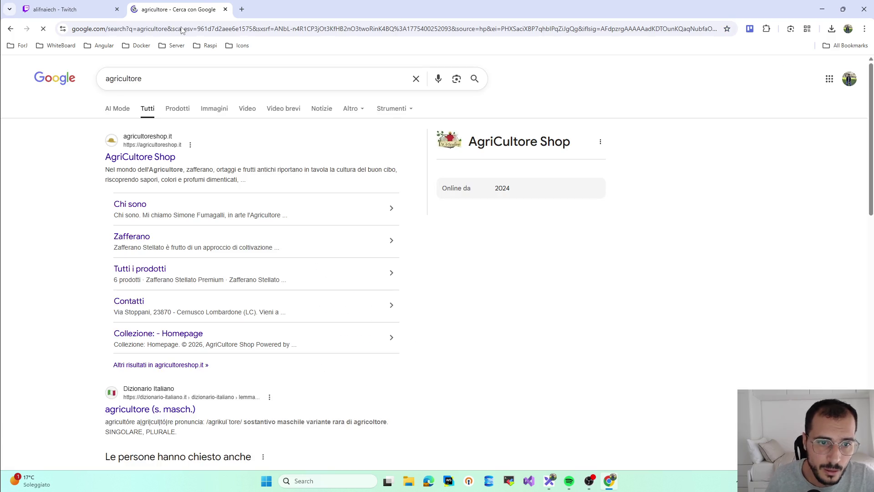
pyautogui.click(146, 82)
pyautogui.press('Left')
pyautogui.press('Left')
pyautogui.press('Left')
pyautogui.press('BackSpace')
pyautogui.write('o')
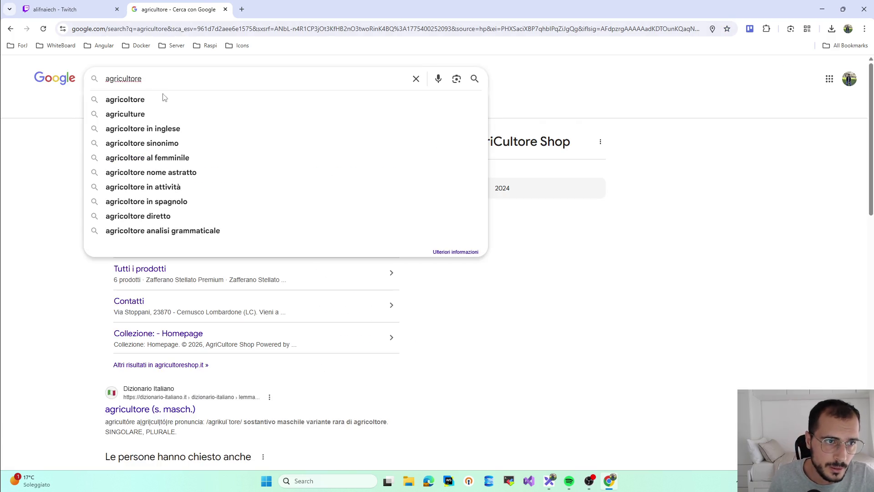
pyautogui.press('Return')
# - Extend the query to 'agricoltore in inglese', read 'farmer', and return to the whiteboard
pyautogui.click(166, 73)
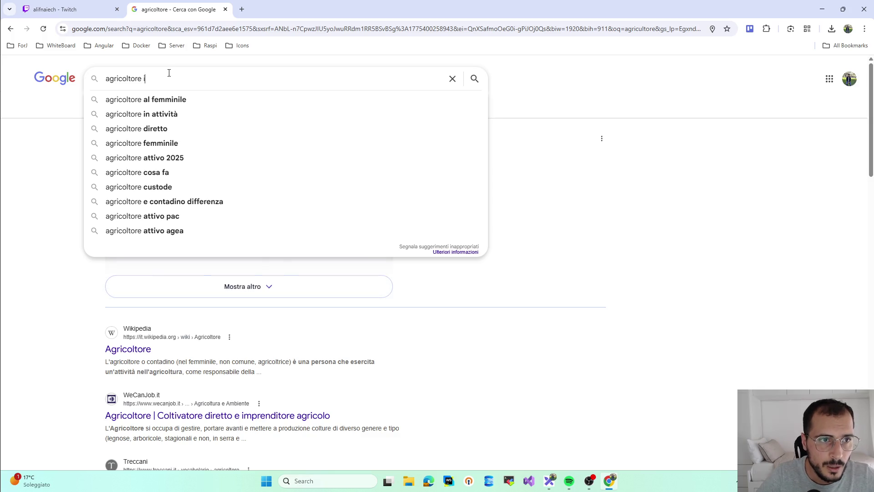
pyautogui.write('in inglese')
pyautogui.press('Return')
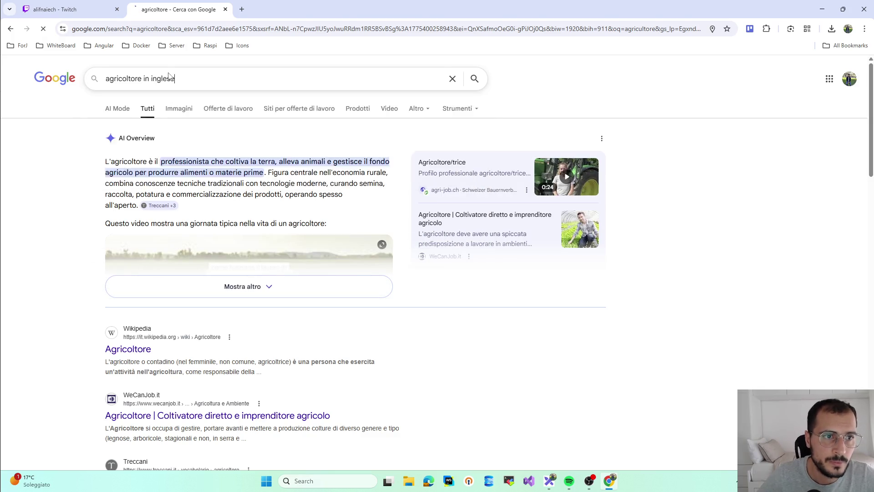
pyautogui.tripleClick(168, 79)
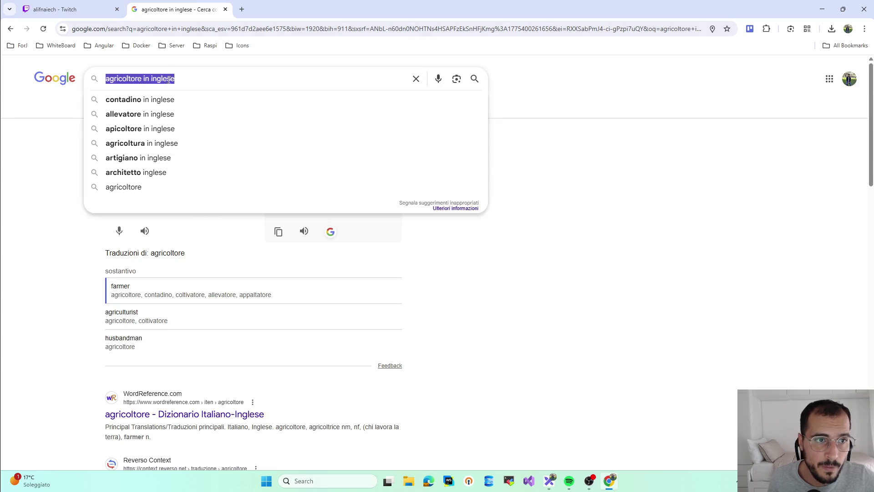
pyautogui.write('farmer')
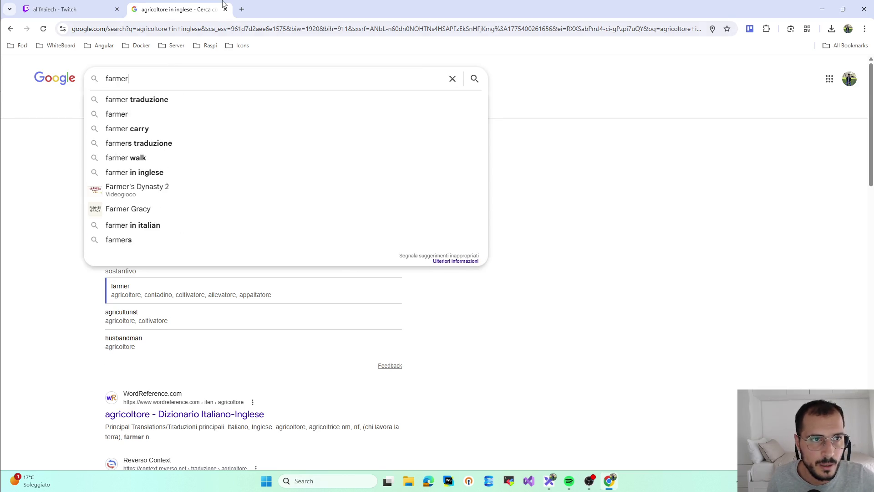
pyautogui.click(69, 8)
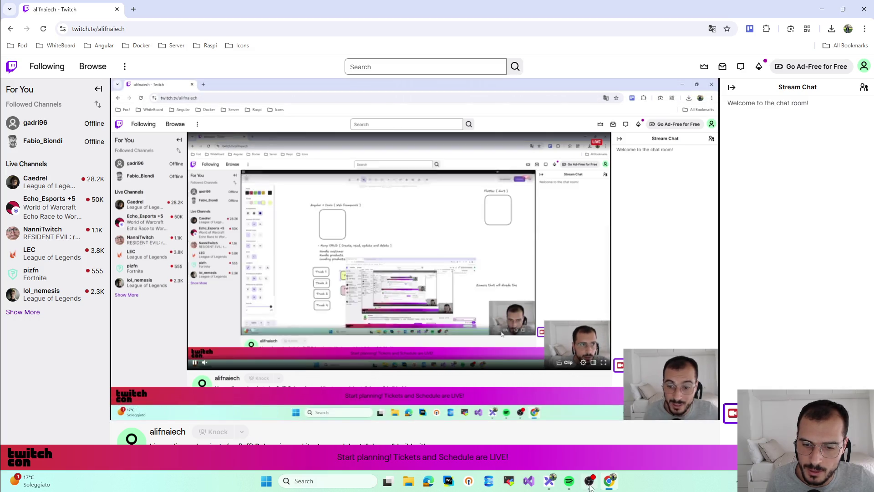
pyautogui.click(569, 481)
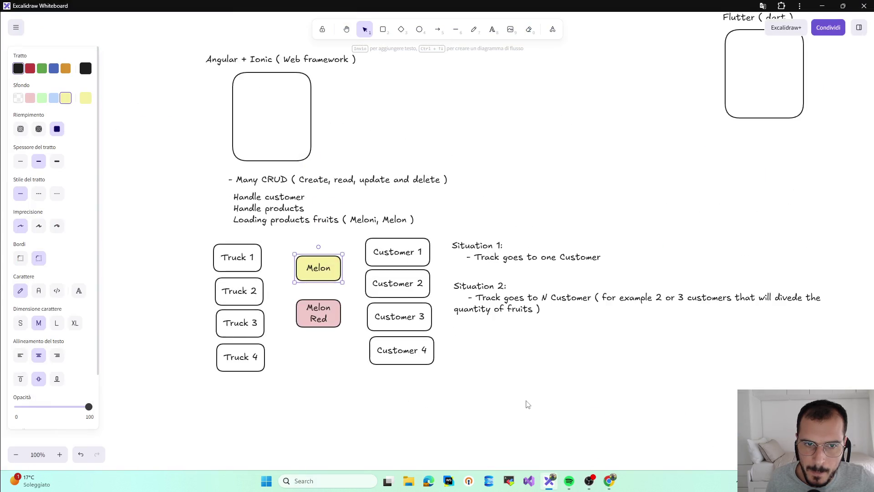
pyautogui.scroll(-2, 526, 404)
pyautogui.click(569, 481)
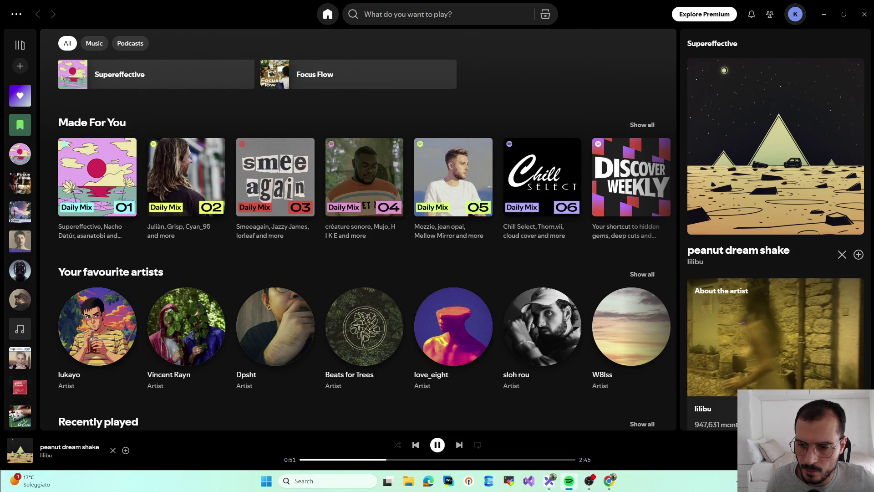
pyautogui.click(824, 13)
pyautogui.click(507, 309)
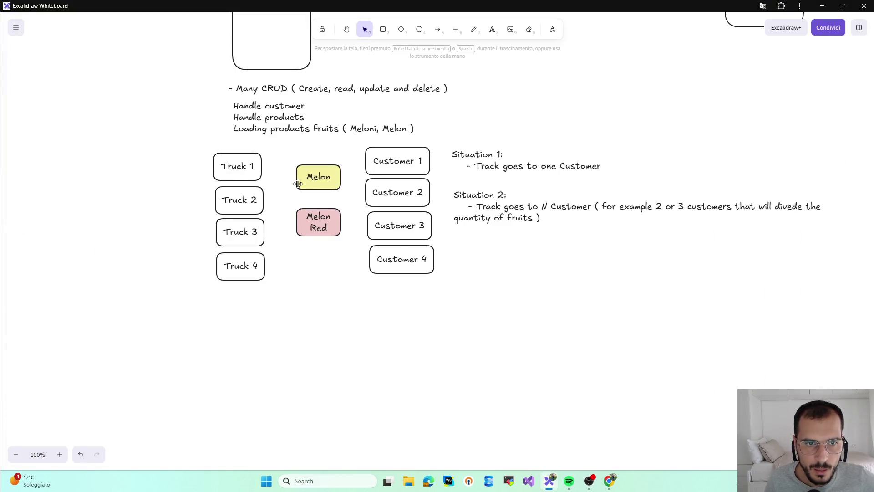
pyautogui.scroll(2, 327, 340)
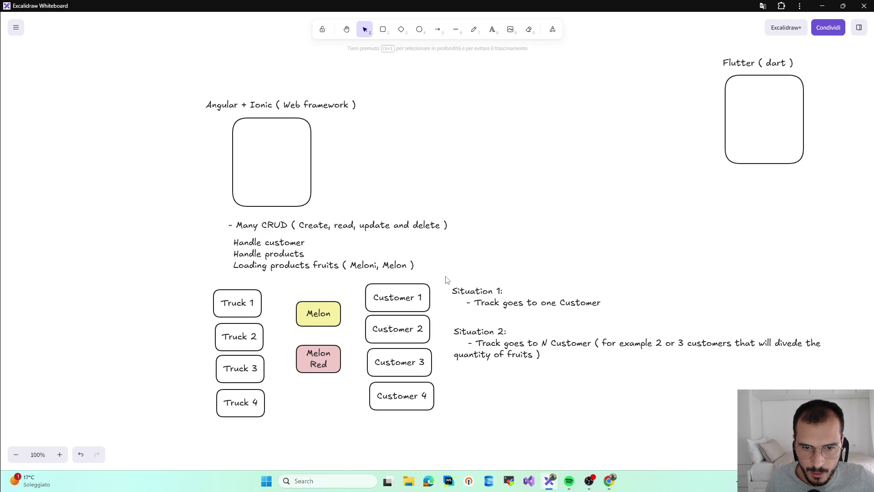
# - Create a 'Farmers' text label and move it beneath the melon boxes
pyautogui.moveTo(447, 277); pyautogui.dragTo(847, 399)
pyautogui.press('Escape')
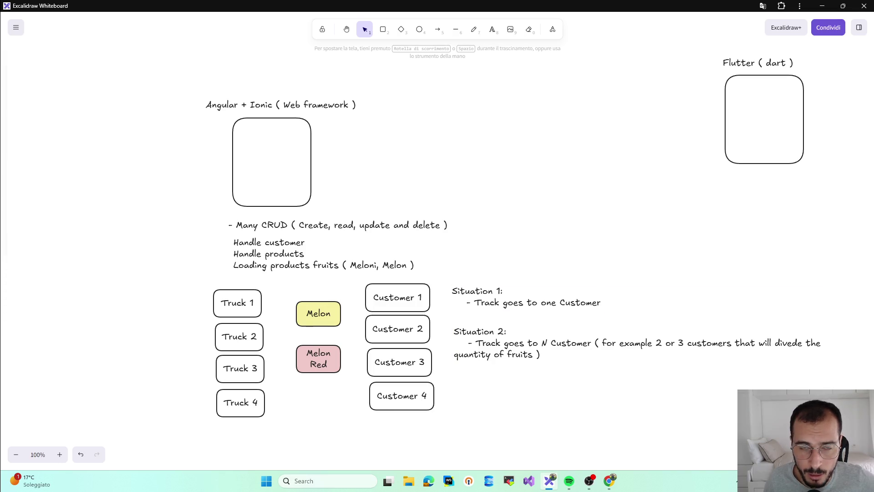
pyautogui.scroll(-3, 455, 185)
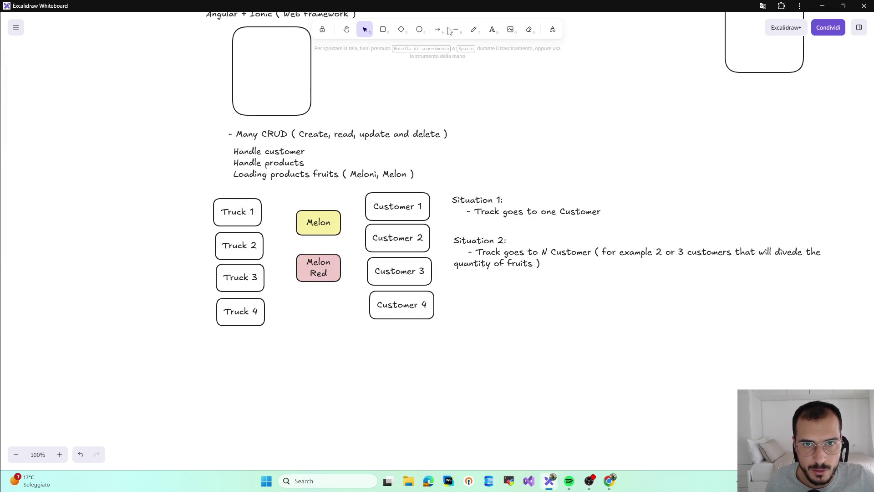
pyautogui.click(492, 30)
pyautogui.click(517, 365)
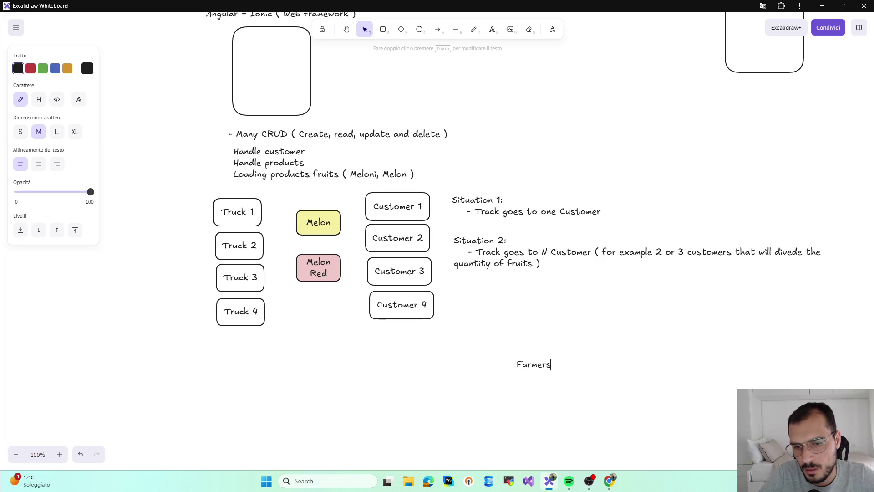
pyautogui.moveTo(559, 362)
pyautogui.mouseDown()
pyautogui.moveTo(328, 383)
pyautogui.moveTo(355, 376)
pyautogui.mouseUp()
# - Rename the label to 'Farmer 1' and duplicate it into a vertical stack of five copies
pyautogui.doubleClick(354, 377)
pyautogui.hotkey('ctrl', 'a')
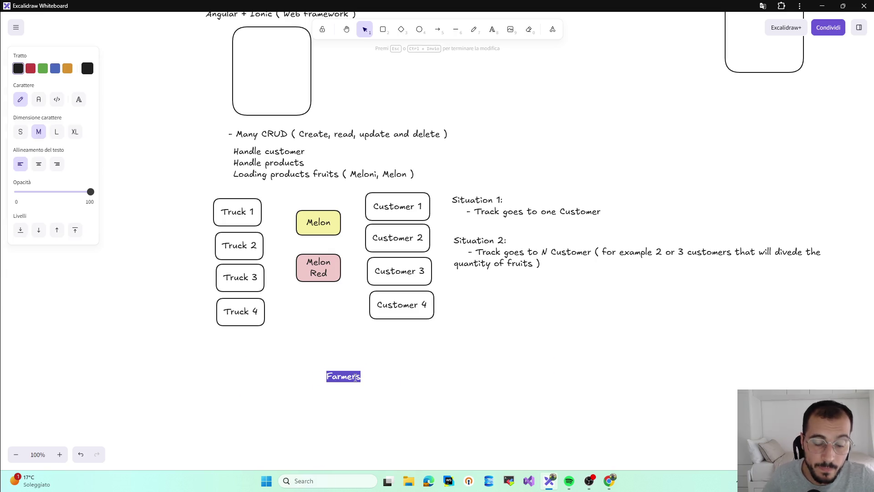
pyautogui.write('FArm')
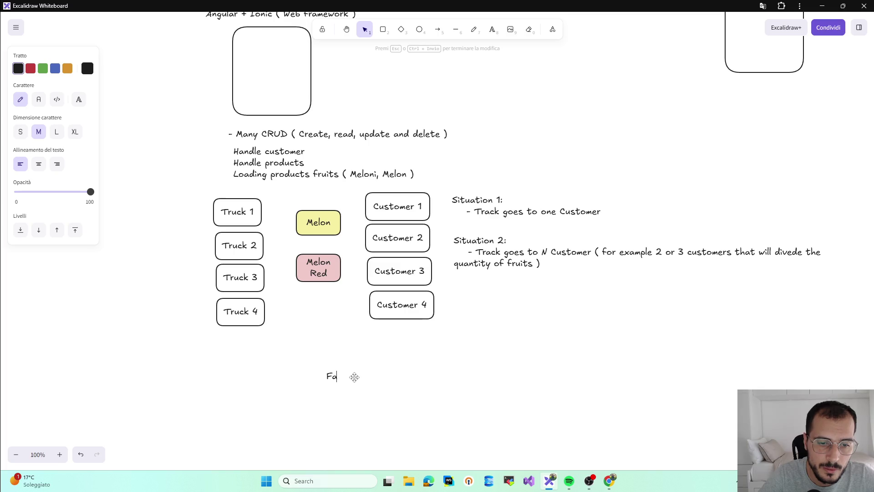
pyautogui.write('er')
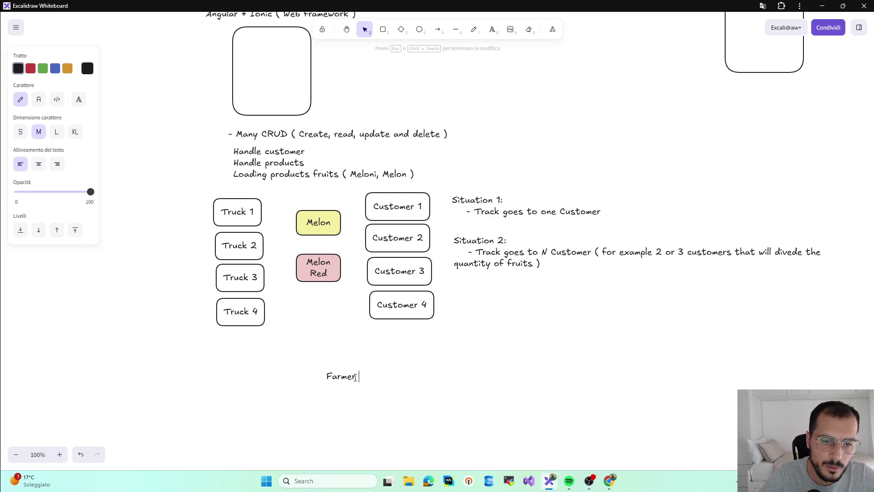
pyautogui.write(' 1')
pyautogui.click(381, 380)
pyautogui.moveTo(359, 377)
pyautogui.mouseDown()
pyautogui.moveTo(342, 443)
pyautogui.moveTo(347, 410)
pyautogui.moveTo(337, 387)
pyautogui.mouseUp()
pyautogui.hotkey('ctrl', 'd')
pyautogui.hotkey('ctrl', 'd')
pyautogui.hotkey('ctrl', 'd')
pyautogui.click(338, 386)
pyautogui.moveTo(347, 444)
pyautogui.mouseDown()
pyautogui.moveTo(358, 437)
pyautogui.moveTo(347, 416)
pyautogui.moveTo(353, 386)
pyautogui.mouseUp()
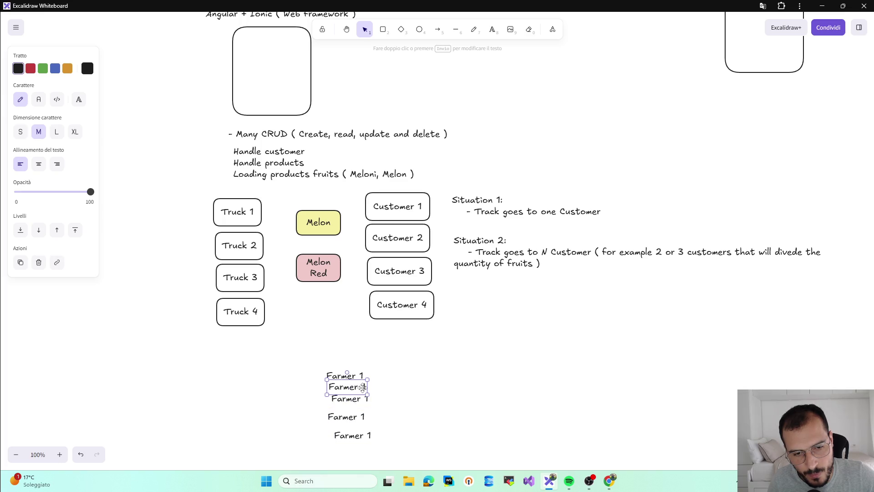
# - Renumber the copies Farmer 2 through Farmer 5 and move Farmer 1 left of Truck 1
pyautogui.doubleClick(362, 386)
pyautogui.write('2')
pyautogui.doubleClick(366, 400)
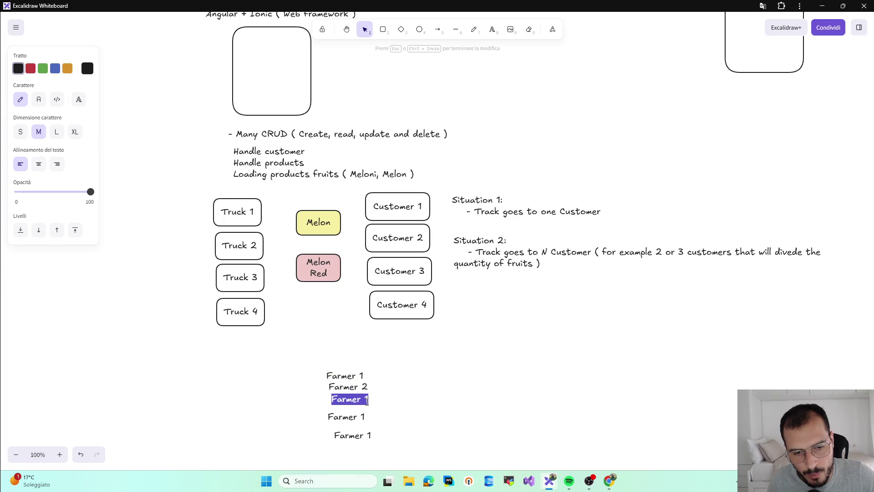
pyautogui.click(367, 399)
pyautogui.write('3')
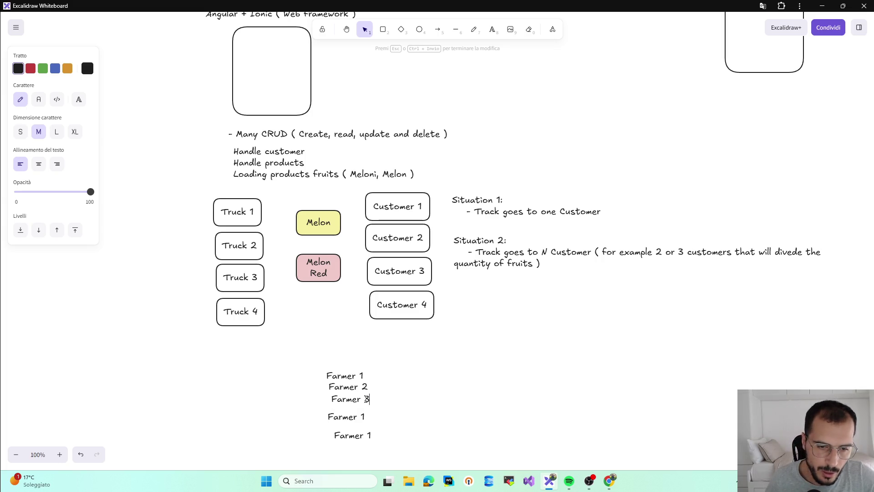
pyautogui.doubleClick(364, 417)
pyautogui.click(366, 417)
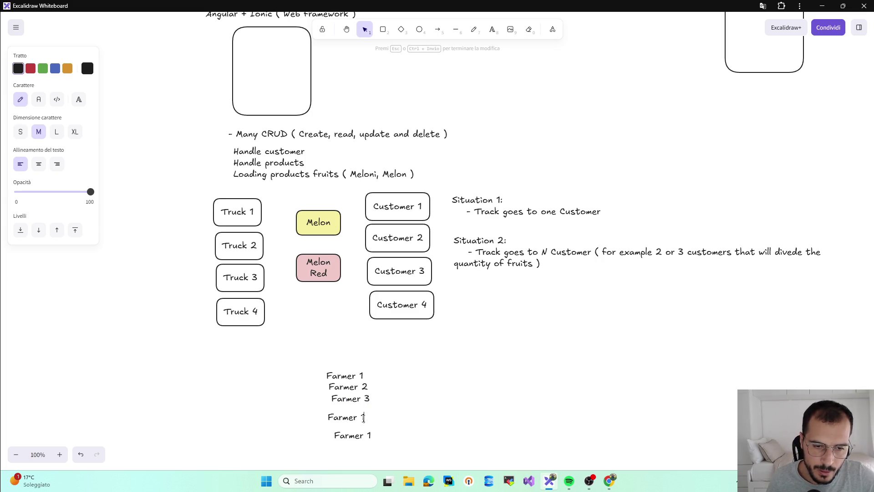
pyautogui.press('BackSpace')
pyautogui.write('4')
pyautogui.click(366, 426)
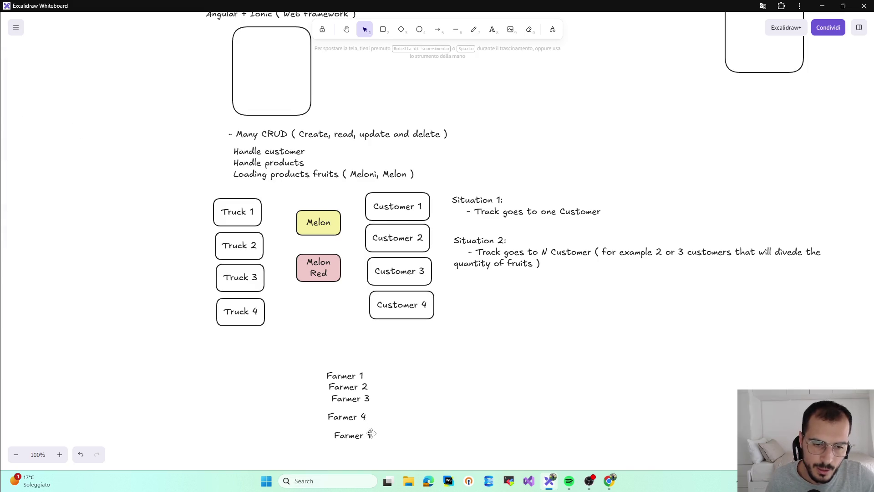
pyautogui.doubleClick(371, 435)
pyautogui.doubleClick(370, 436)
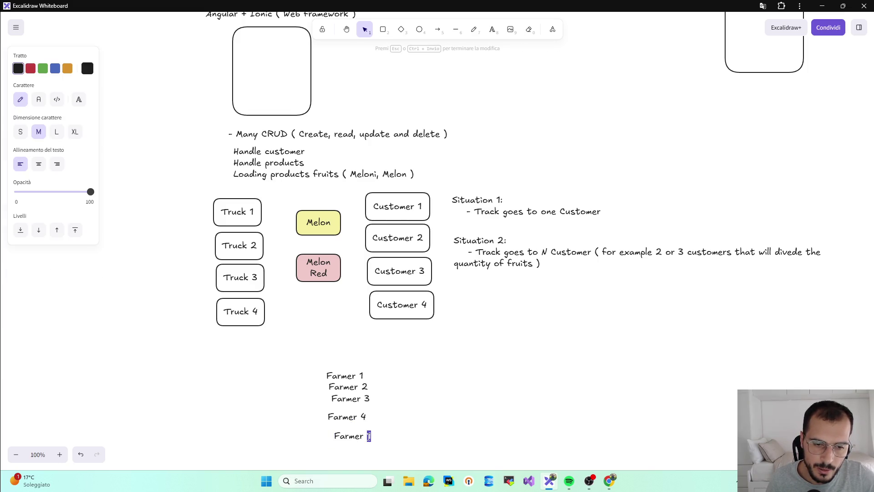
pyautogui.write('5')
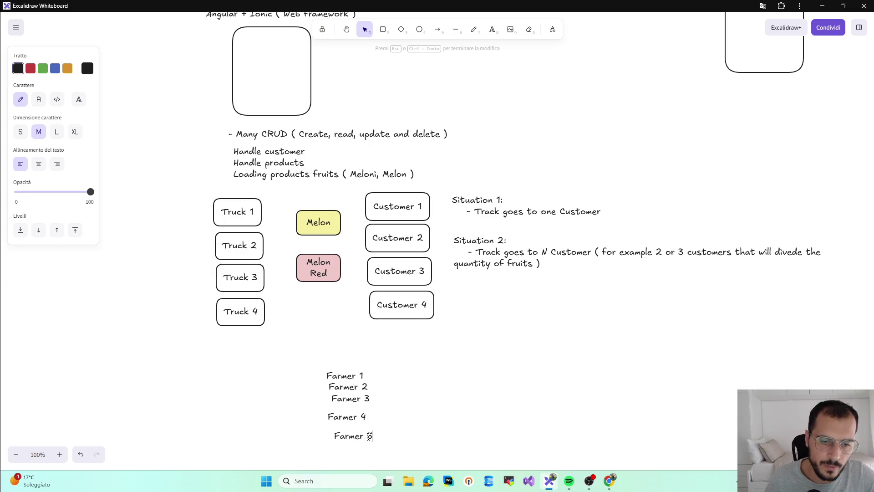
pyautogui.click(381, 433)
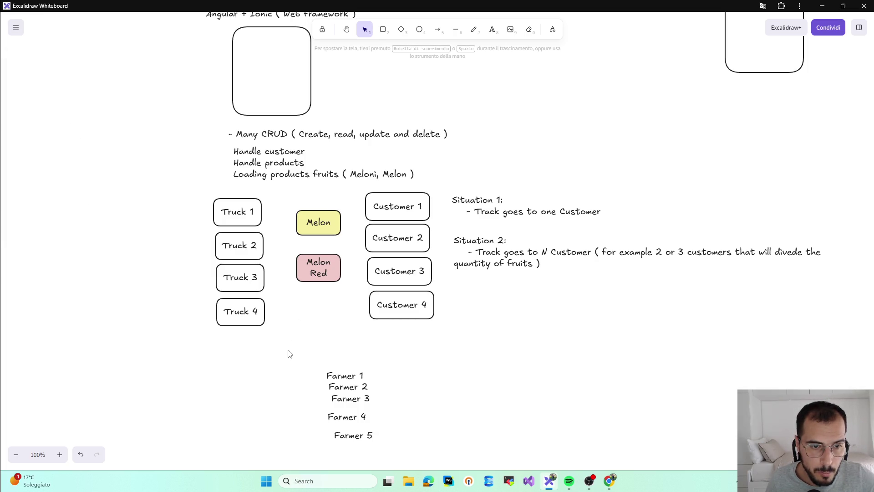
pyautogui.moveTo(342, 374); pyautogui.dragTo(148, 217)
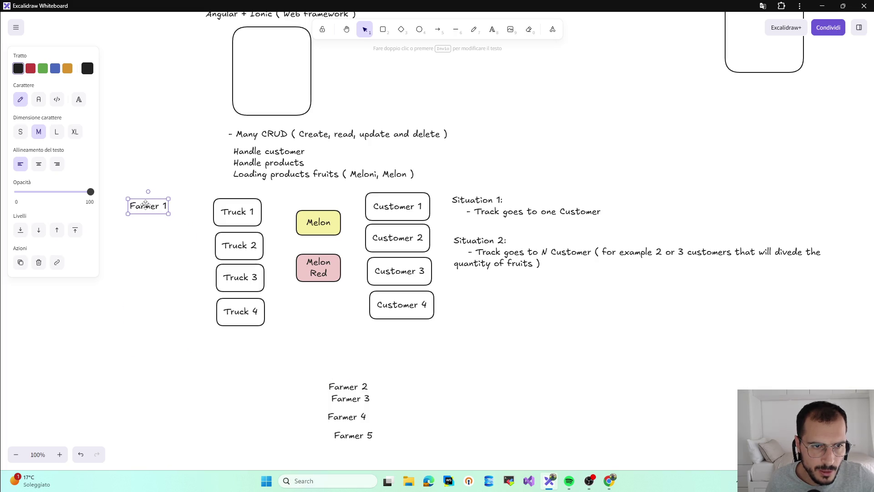
# - Move Farmer 2–5 into the left column beside Trucks 2–4
pyautogui.moveTo(340, 386); pyautogui.dragTo(139, 244)
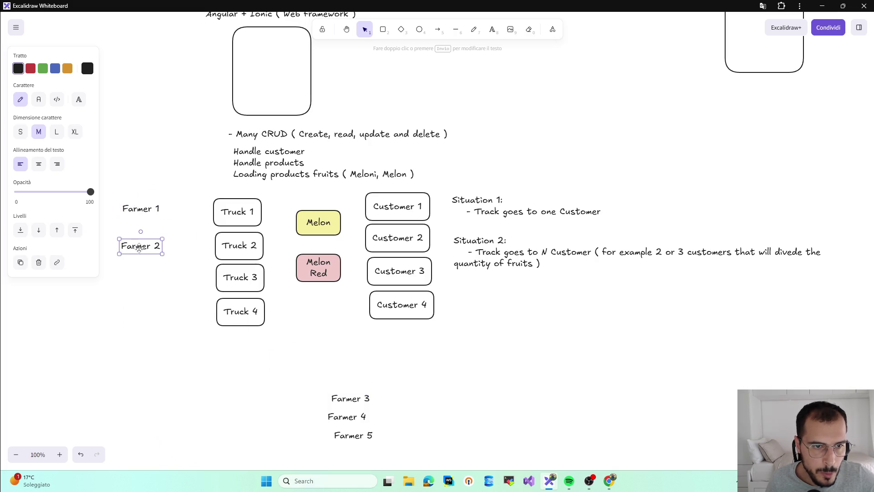
pyautogui.moveTo(362, 397)
pyautogui.mouseDown()
pyautogui.moveTo(158, 291)
pyautogui.moveTo(157, 274)
pyautogui.mouseUp()
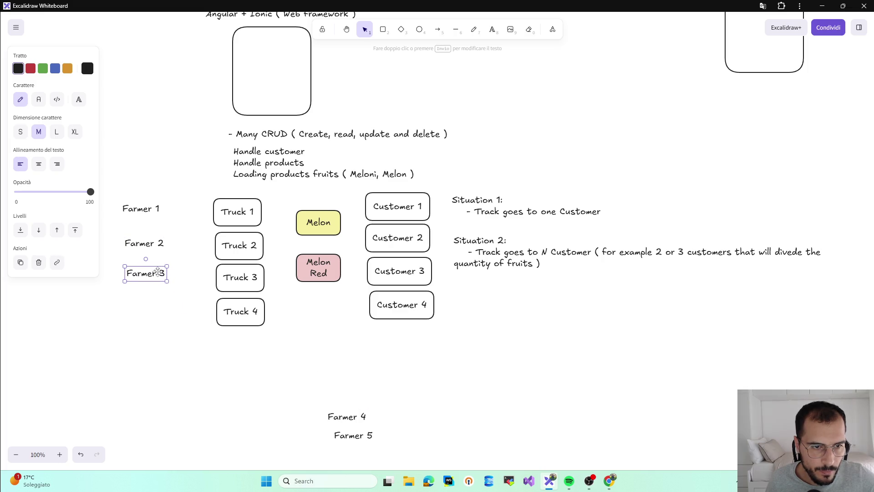
pyautogui.moveTo(331, 419); pyautogui.dragTo(135, 300)
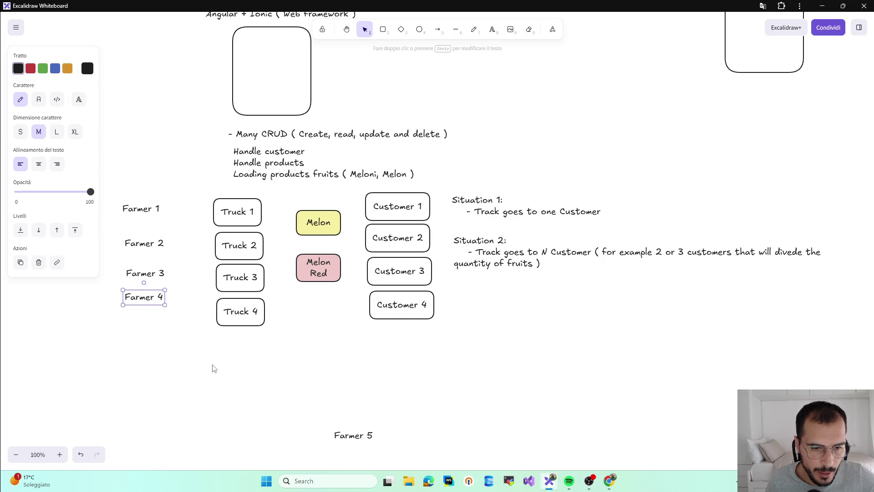
pyautogui.moveTo(361, 437)
pyautogui.mouseDown()
pyautogui.moveTo(149, 336)
pyautogui.moveTo(151, 329)
pyautogui.mouseUp()
pyautogui.click(196, 365)
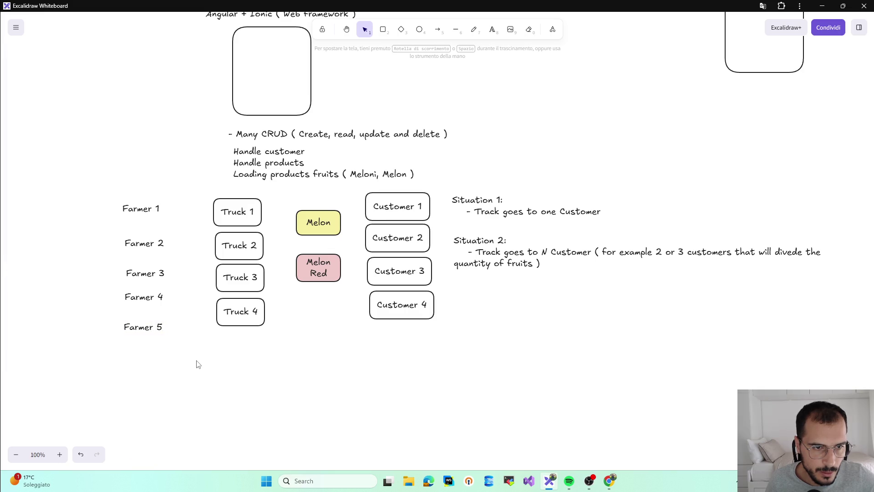
# - Nudge the Farmer labels to even vertical spacing
pyautogui.moveTo(147, 244); pyautogui.dragTo(147, 235)
pyautogui.moveTo(142, 273)
pyautogui.mouseDown()
pyautogui.moveTo(141, 265)
pyautogui.moveTo(143, 288)
pyautogui.mouseUp()
pyautogui.moveTo(143, 328); pyautogui.dragTo(142, 319)
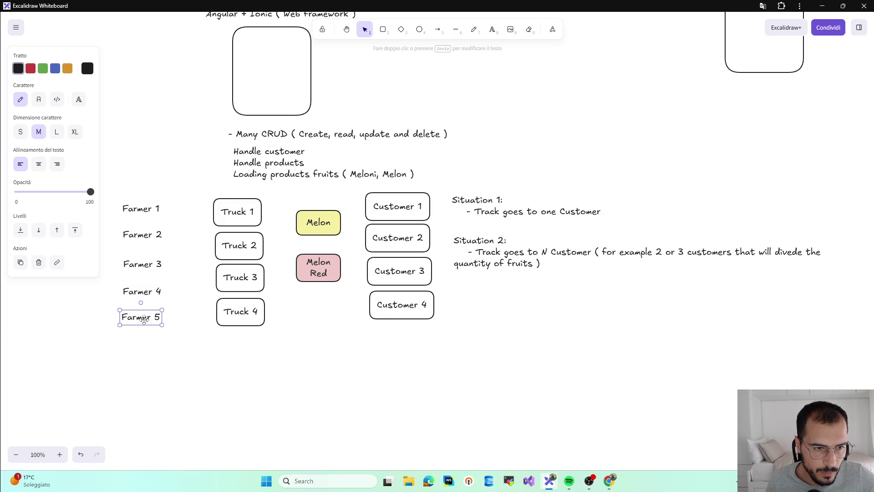
pyautogui.click(193, 342)
pyautogui.moveTo(149, 267); pyautogui.dragTo(150, 262)
pyautogui.click(140, 220)
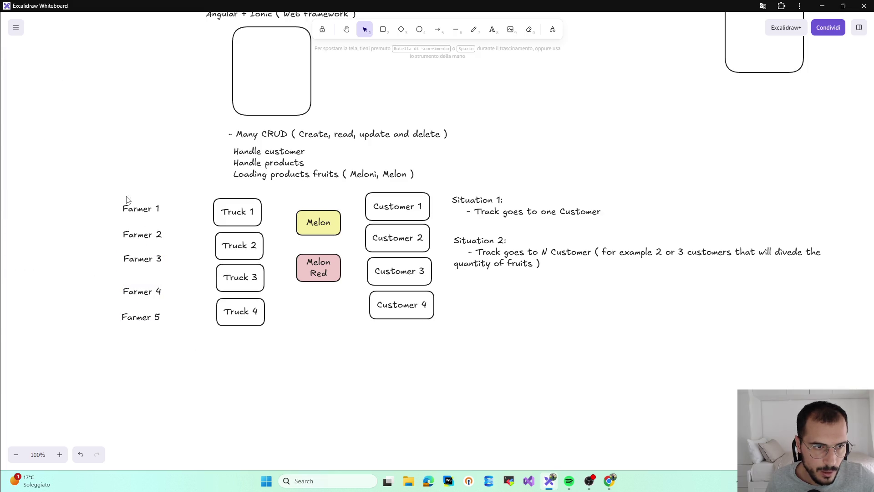
pyautogui.click(140, 208)
pyautogui.click(174, 224)
# - Draw a diamond over Farmer 1, then undo it
pyautogui.press('d')
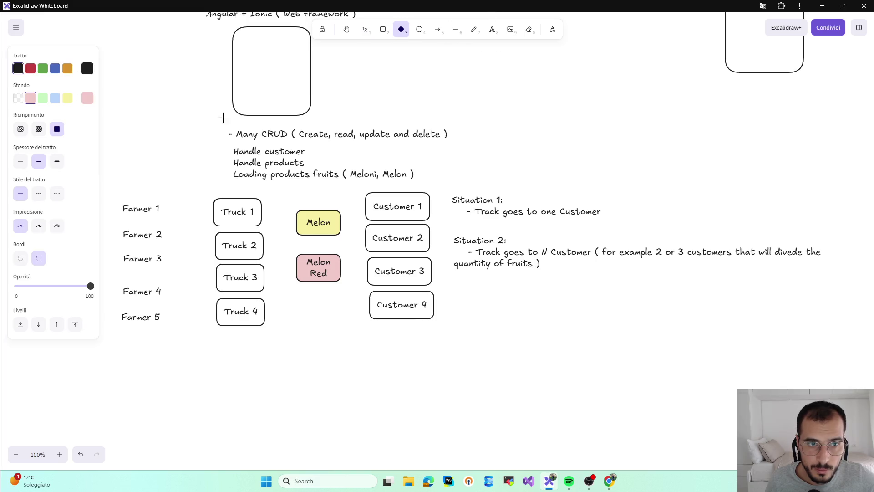
pyautogui.moveTo(114, 201); pyautogui.dragTo(171, 224)
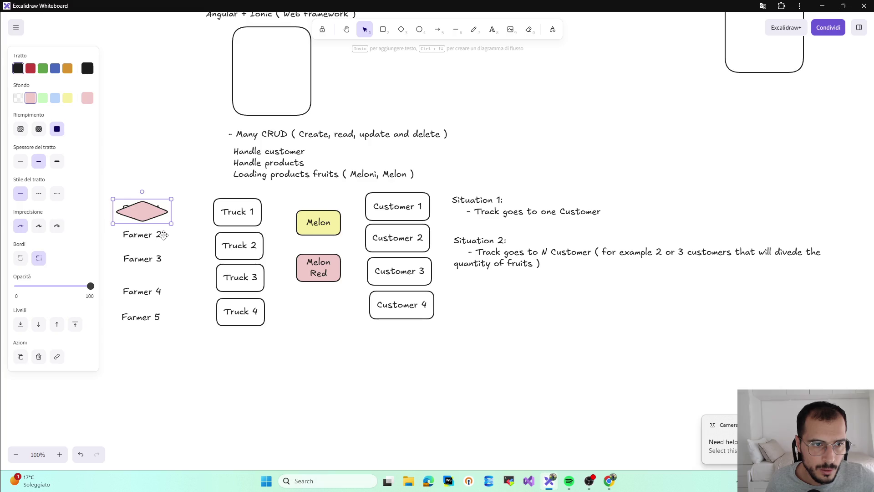
pyautogui.hotkey('ctrl', 'z')
pyautogui.click(382, 30)
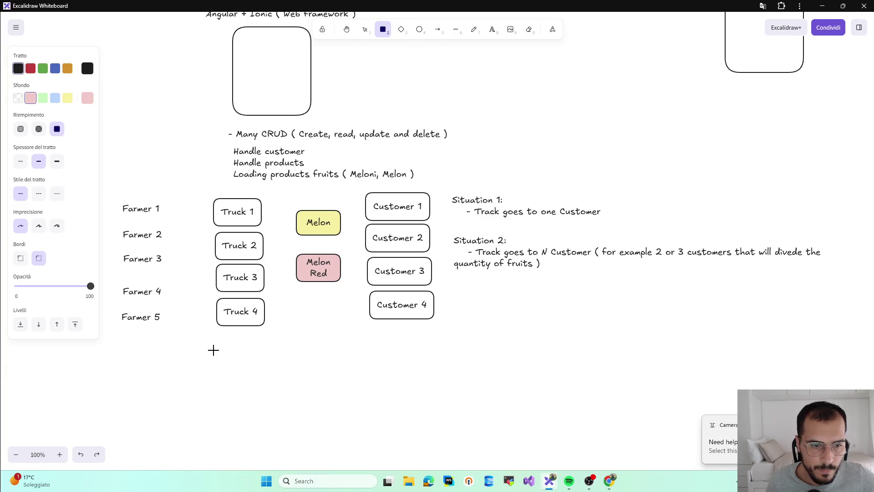
# - Draw a transparent-fill rectangle fitted around Farmer 1 and duplicate it for the other labels
pyautogui.moveTo(213, 350); pyautogui.dragTo(292, 385)
pyautogui.click(17, 97)
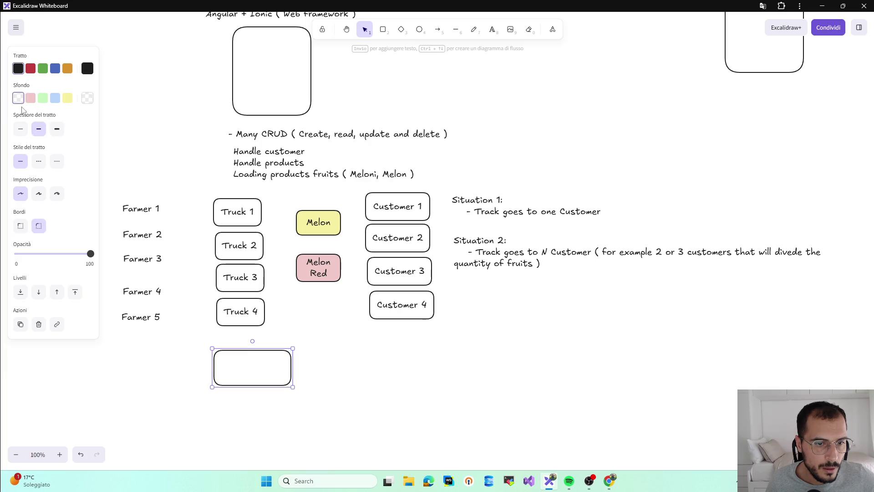
pyautogui.moveTo(293, 386); pyautogui.dragTo(162, 213)
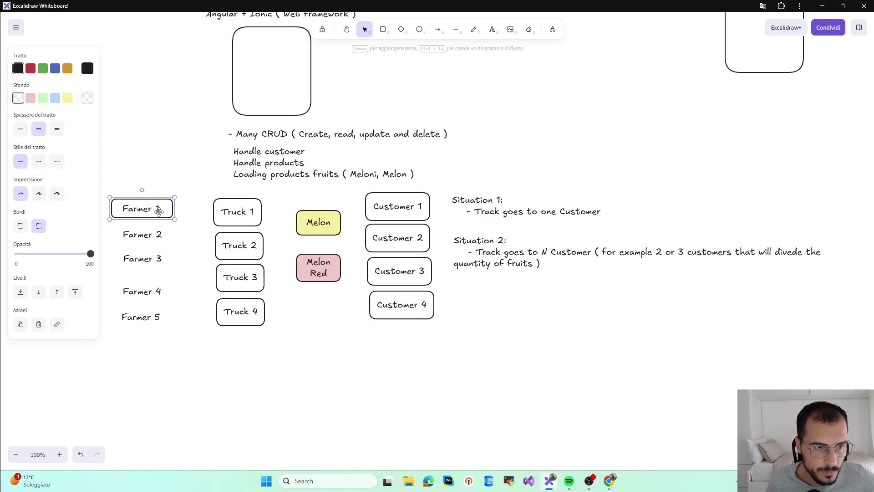
pyautogui.hotkey('ctrl', 'd')
pyautogui.hotkey('ctrl', 'd')
pyautogui.hotkey('ctrl', 'd')
pyautogui.hotkey('ctrl', 'd')
# - Position the box copies around Farmer 2, 3, 4 and 5 and align the Farmer 1 box
pyautogui.moveTo(165, 234)
pyautogui.mouseDown()
pyautogui.moveTo(153, 268)
pyautogui.moveTo(158, 300)
pyautogui.mouseUp()
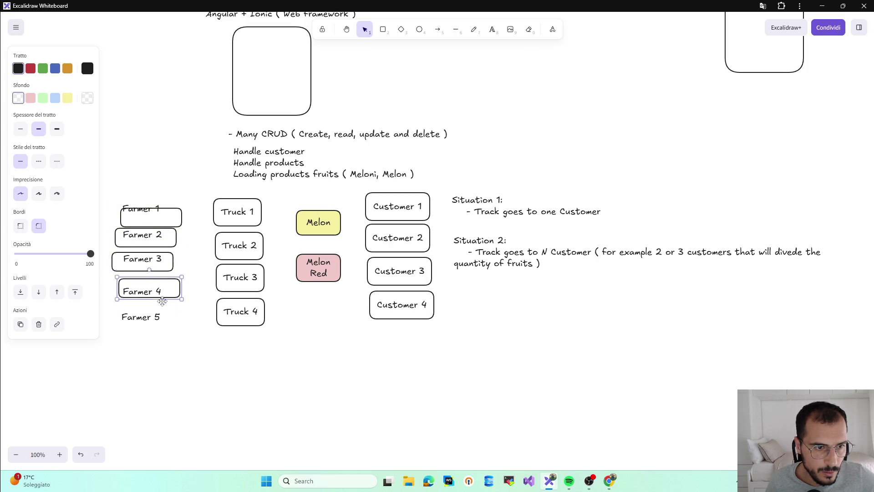
pyautogui.click(155, 226)
pyautogui.moveTo(177, 218); pyautogui.dragTo(170, 210)
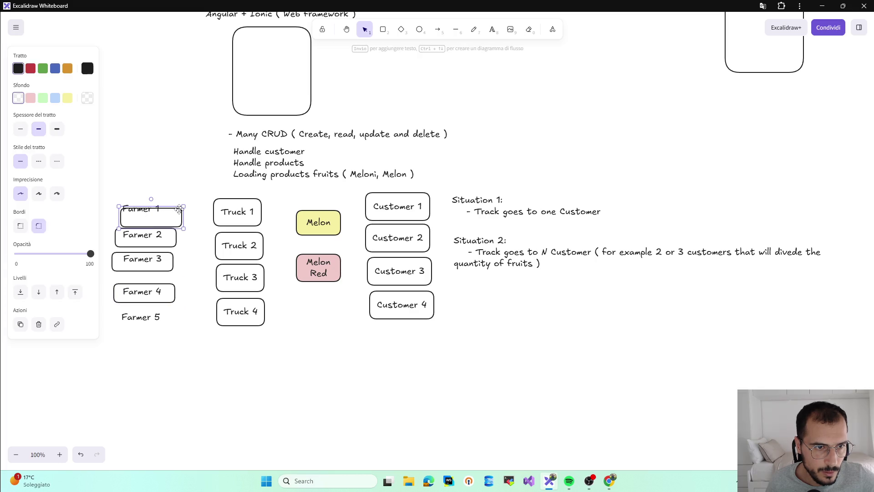
pyautogui.click(171, 259)
pyautogui.moveTo(173, 292); pyautogui.dragTo(172, 326)
pyautogui.click(193, 344)
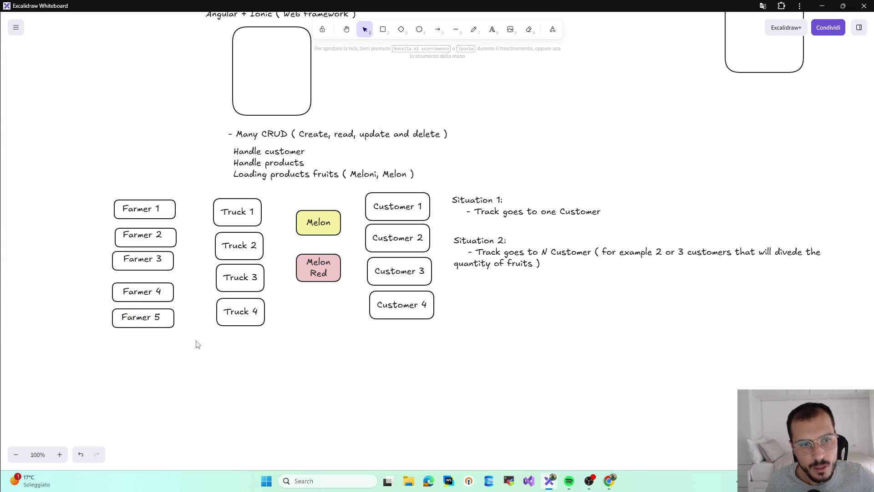
pyautogui.scroll(2, 197, 343)
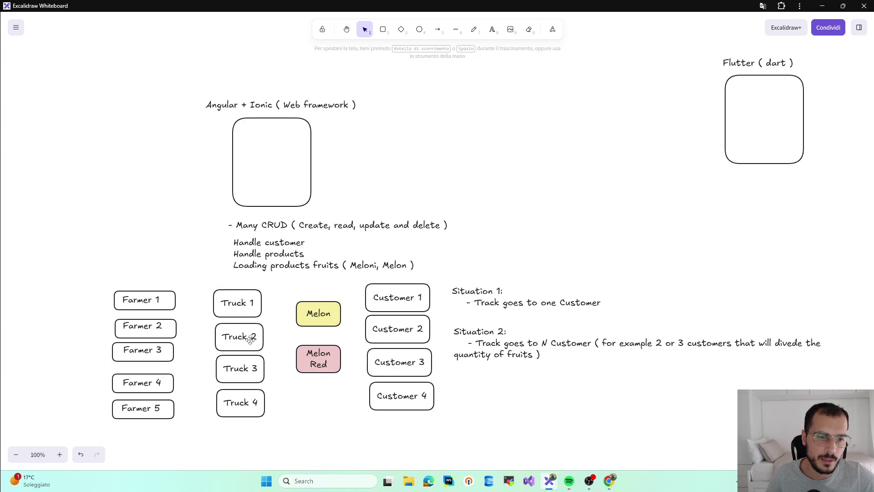
# - Shift Truck 1–4 right and move Melon and Melon Red left beside the Farmer boxes
pyautogui.moveTo(250, 339); pyautogui.dragTo(269, 342)
pyautogui.moveTo(240, 304); pyautogui.dragTo(263, 308)
pyautogui.moveTo(244, 370); pyautogui.dragTo(259, 375)
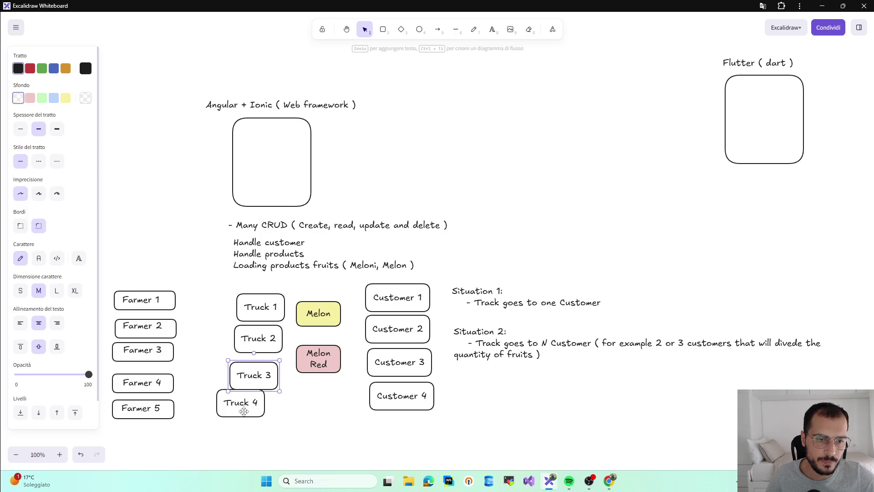
pyautogui.moveTo(243, 411); pyautogui.dragTo(268, 415)
pyautogui.click(198, 284)
pyautogui.moveTo(340, 311)
pyautogui.mouseDown()
pyautogui.moveTo(234, 304)
pyautogui.moveTo(284, 306)
pyautogui.mouseUp()
pyautogui.moveTo(271, 338)
pyautogui.mouseDown()
pyautogui.moveTo(295, 340)
pyautogui.moveTo(212, 348)
pyautogui.mouseUp()
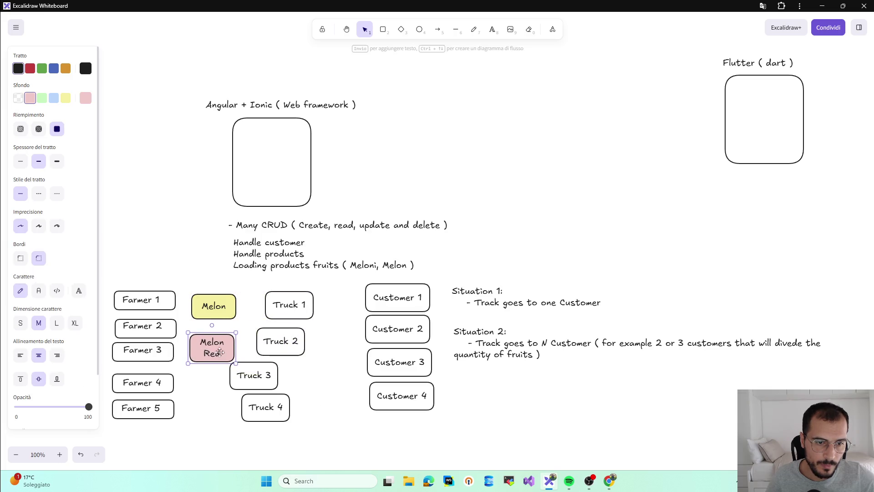
pyautogui.moveTo(261, 372); pyautogui.dragTo(291, 371)
pyautogui.moveTo(273, 408); pyautogui.dragTo(288, 411)
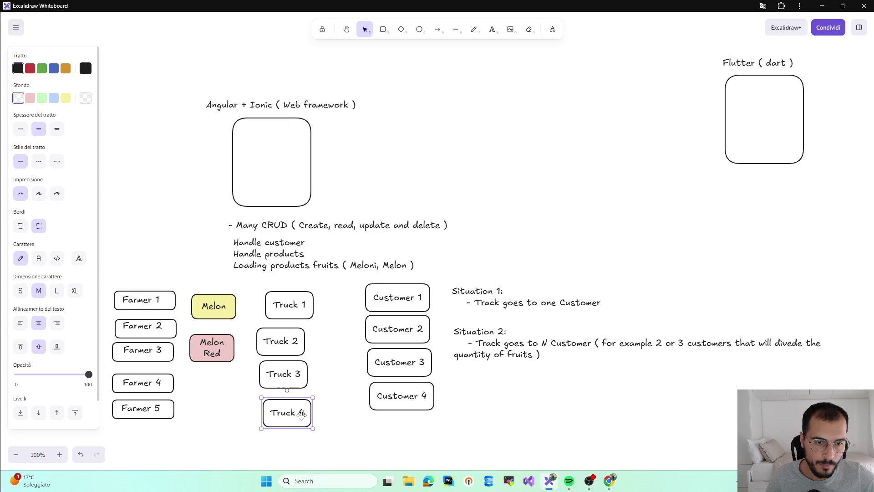
# - Line up the four trucks vertically and lower the Melon and Melon Red boxes
pyautogui.click(292, 313)
pyautogui.moveTo(292, 313); pyautogui.dragTo(282, 338)
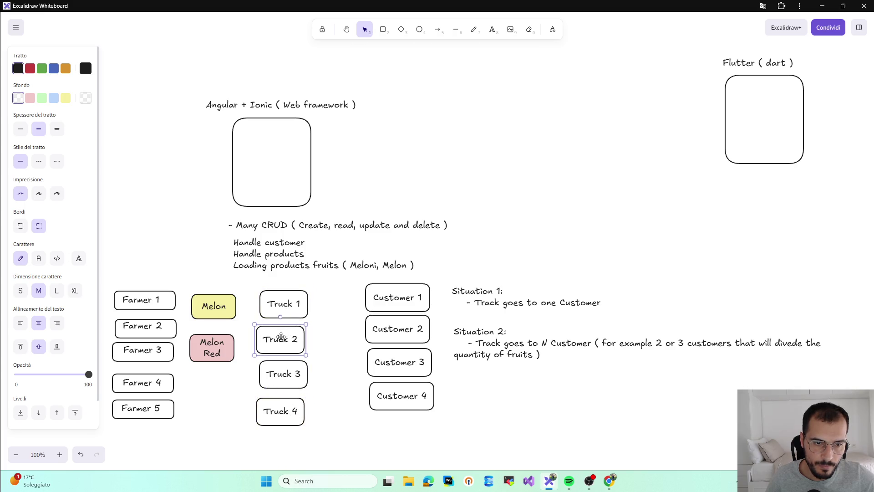
pyautogui.moveTo(281, 377); pyautogui.dragTo(278, 376)
pyautogui.moveTo(280, 408); pyautogui.dragTo(285, 410)
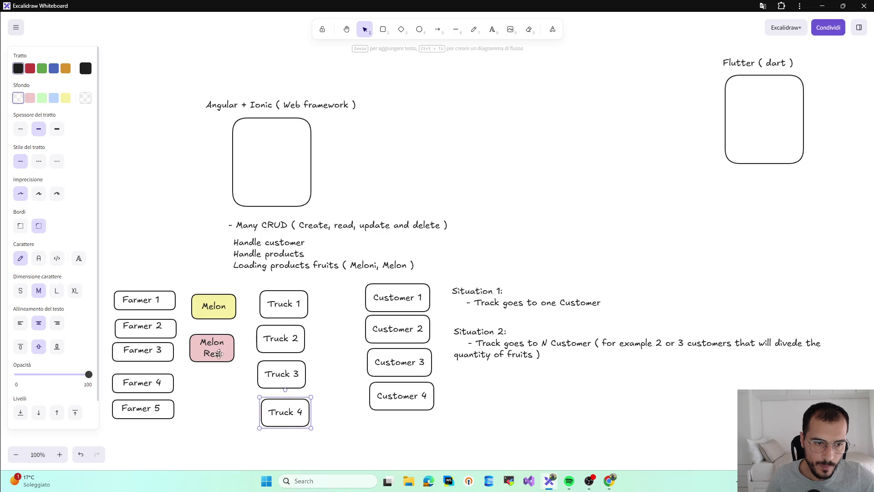
pyautogui.moveTo(219, 355); pyautogui.dragTo(223, 377)
pyautogui.moveTo(229, 304); pyautogui.dragTo(235, 321)
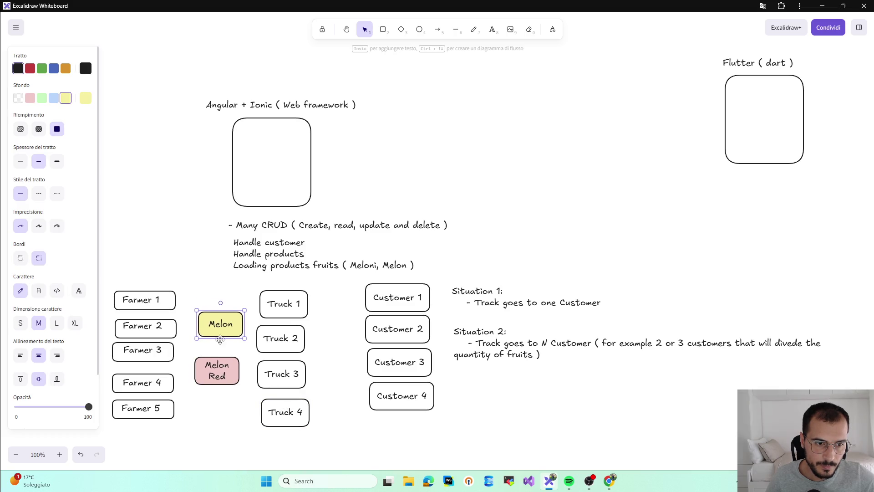
pyautogui.moveTo(156, 409); pyautogui.dragTo(107, 405)
pyautogui.click(222, 416)
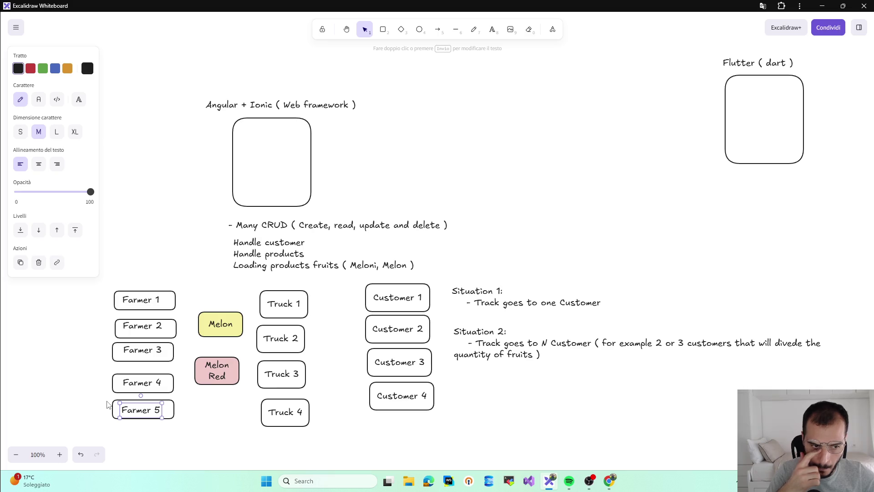
pyautogui.click(289, 413)
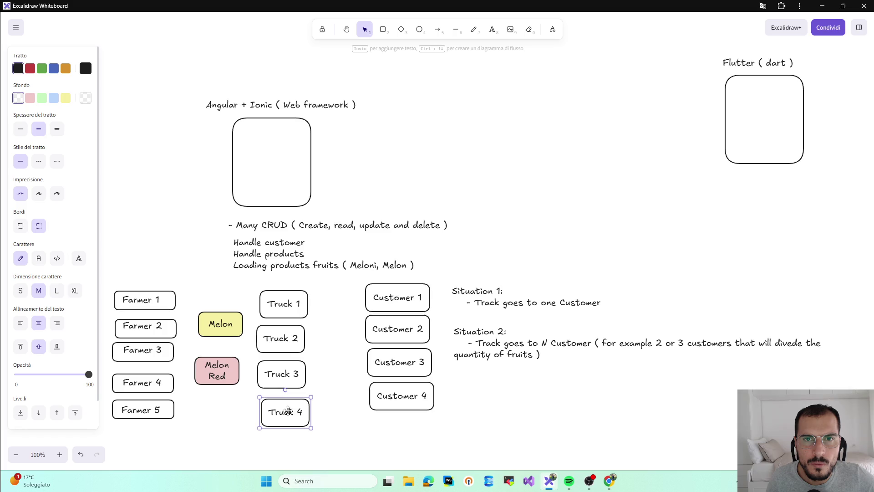
pyautogui.click(292, 348)
pyautogui.click(383, 29)
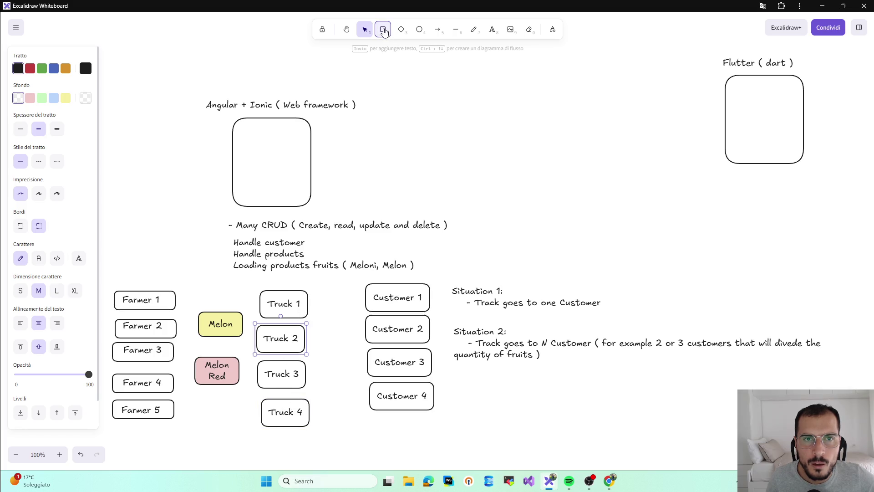
# - Draw a test box on the right, try typing in it, then delete it
pyautogui.moveTo(573, 168); pyautogui.dragTo(624, 215)
pyautogui.doubleClick(600, 197)
pyautogui.write('ddd')
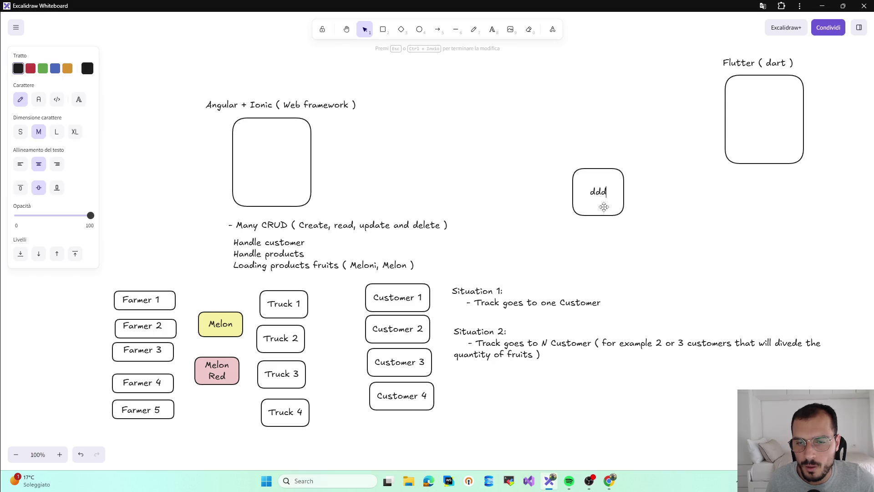
pyautogui.press('Escape')
pyautogui.press('Delete')
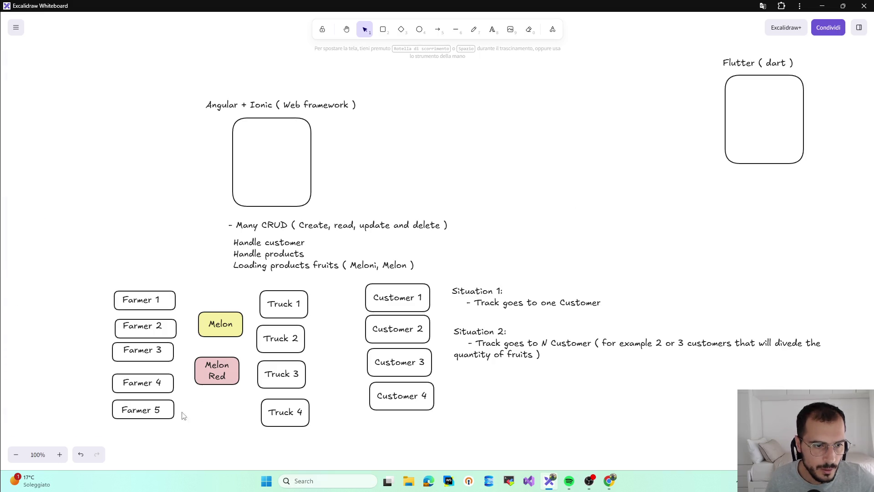
# - Delete the five Farmer labels and then their five empty boxes
pyautogui.moveTo(182, 416); pyautogui.dragTo(113, 251)
pyautogui.press('Delete')
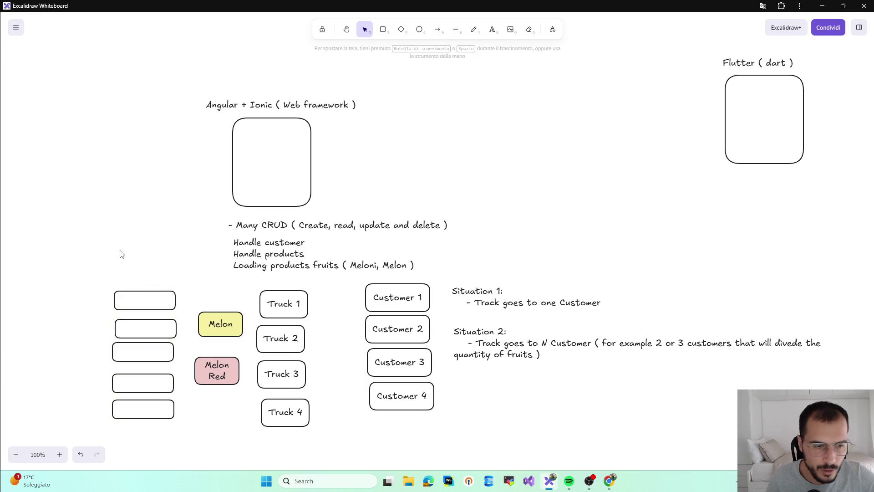
pyautogui.moveTo(189, 467)
pyautogui.mouseDown()
pyautogui.moveTo(114, 272)
pyautogui.moveTo(159, 429)
pyautogui.moveTo(192, 446)
pyautogui.mouseUp()
pyautogui.press('Delete')
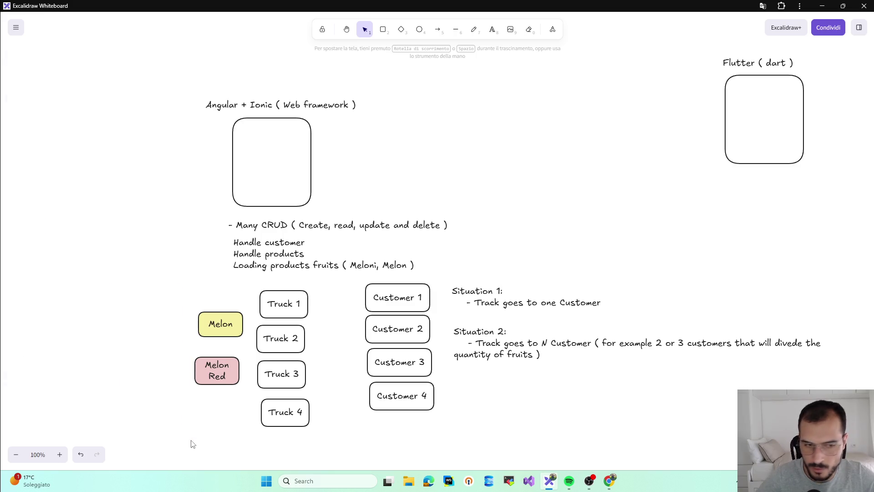
pyautogui.click(300, 310)
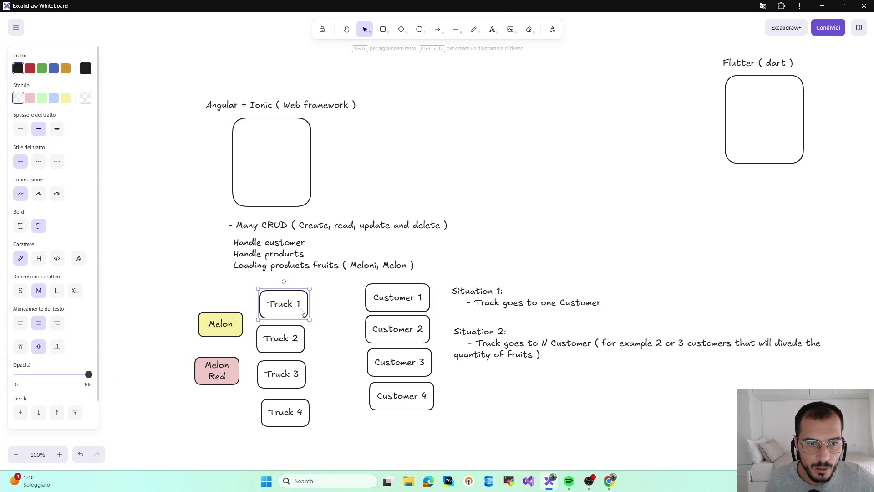
# - Copy Truck 1 into the left column as 'Farmer 1' and duplicate it into five spaced boxes
pyautogui.keyDown('alt'); pyautogui.moveTo(301, 309); pyautogui.dragTo(161, 305); pyautogui.keyUp('alt')
pyautogui.doubleClick(161, 304)
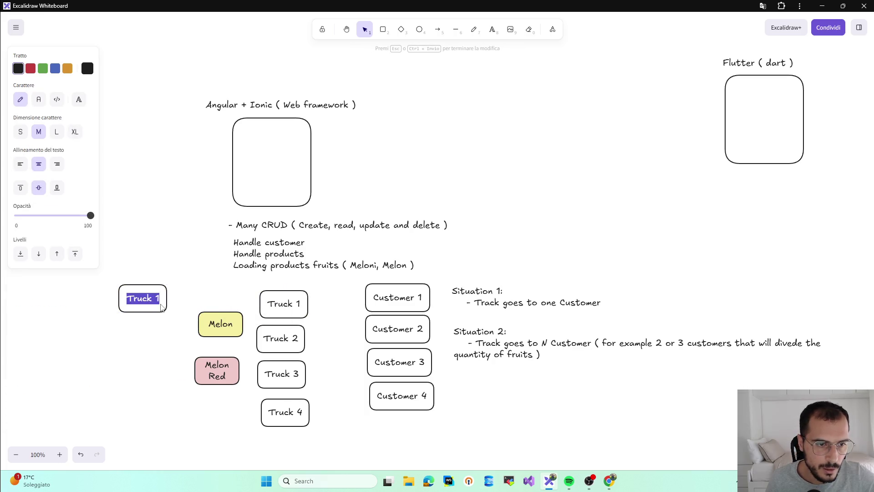
pyautogui.write('Farme')
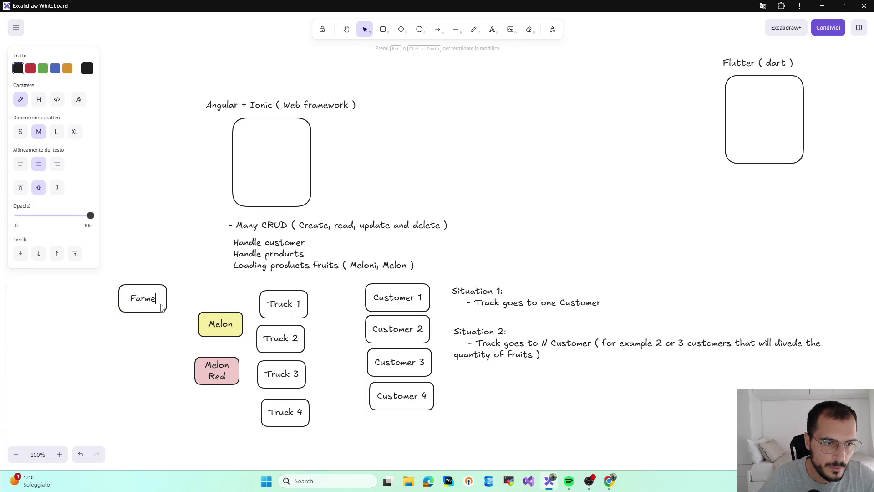
pyautogui.write('r 1')
pyautogui.press('Escape')
pyautogui.hotkey('ctrl', 'd')
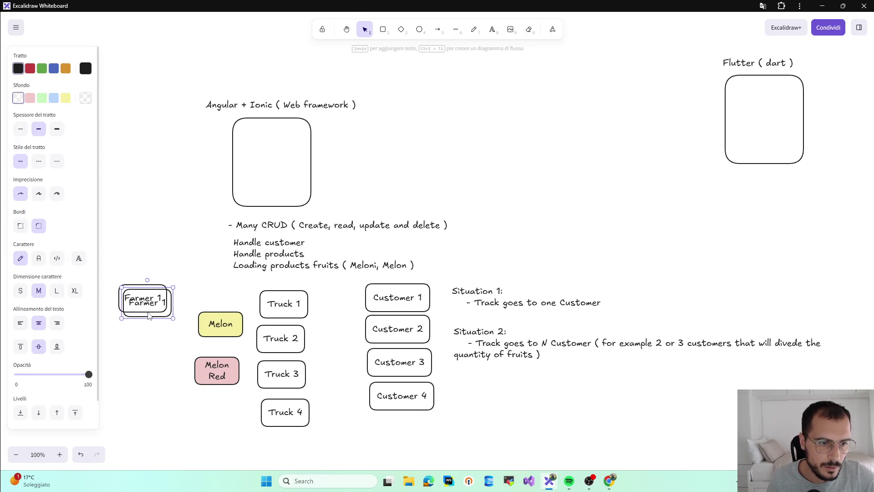
pyautogui.hotkey('ctrl', 'd')
pyautogui.moveTo(148, 315); pyautogui.dragTo(144, 448)
pyautogui.moveTo(146, 311); pyautogui.dragTo(147, 401)
pyautogui.moveTo(146, 306); pyautogui.dragTo(145, 368)
pyautogui.moveTo(145, 400); pyautogui.dragTo(143, 400)
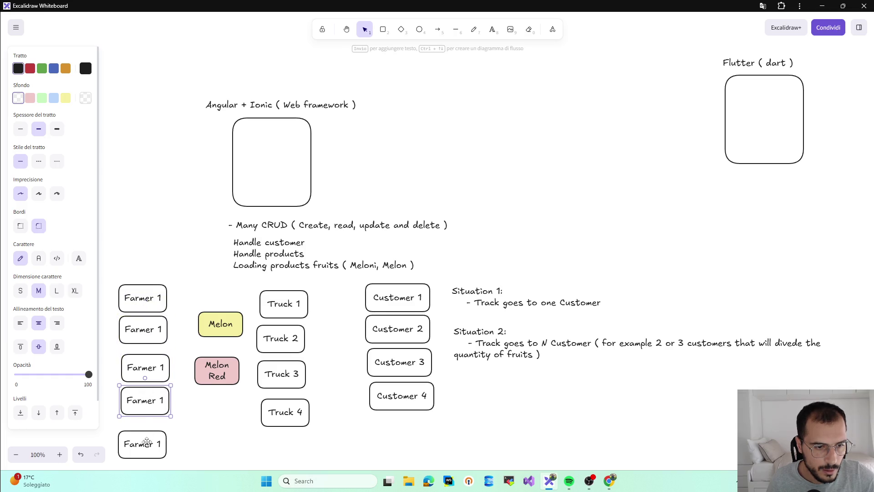
pyautogui.moveTo(147, 441); pyautogui.dragTo(152, 432)
# - Renumber the copies Farmer 2 through Farmer 5 and nudge Farmer 5 into line
pyautogui.doubleClick(160, 331)
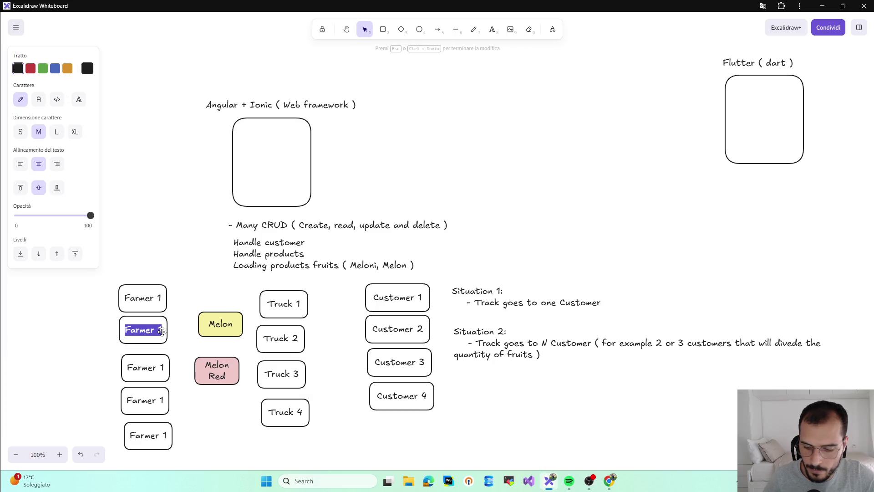
pyautogui.click(162, 331)
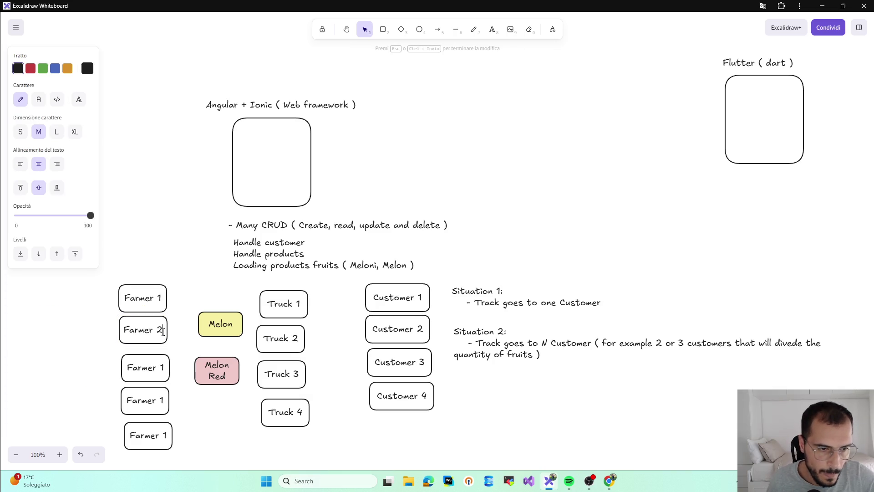
pyautogui.doubleClick(167, 369)
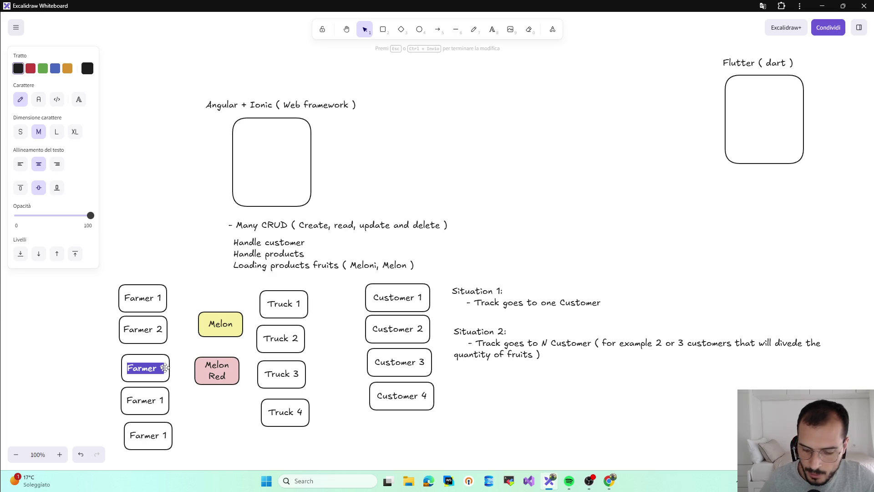
pyautogui.click(165, 368)
pyautogui.press('BackSpace')
pyautogui.write('3')
pyautogui.click(164, 404)
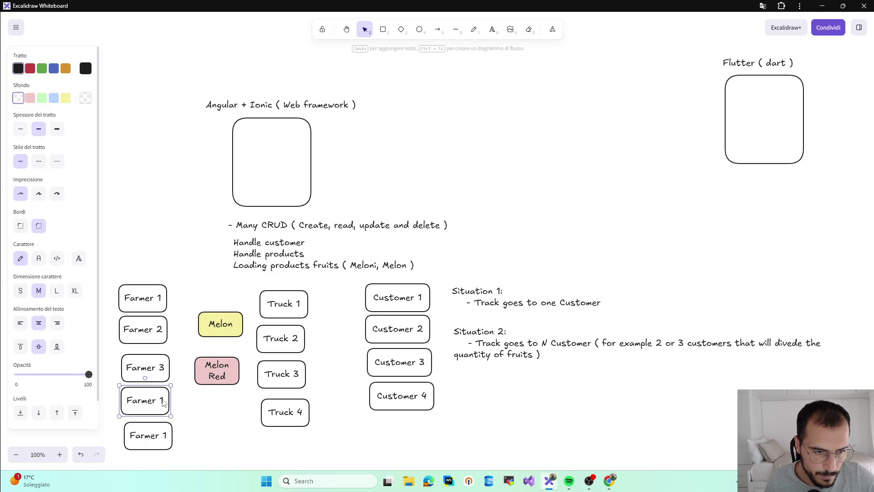
pyautogui.doubleClick(164, 403)
pyautogui.click(161, 400)
pyautogui.write('4')
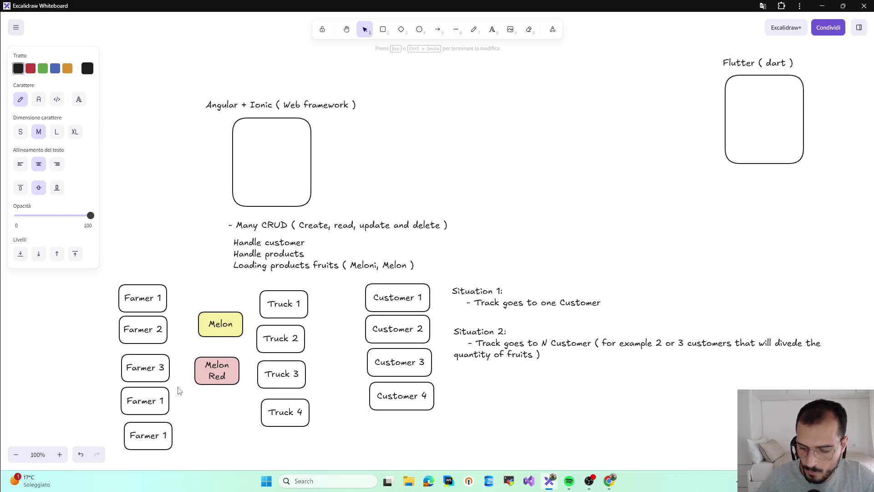
pyautogui.doubleClick(164, 435)
pyautogui.click(167, 436)
pyautogui.press('BackSpace')
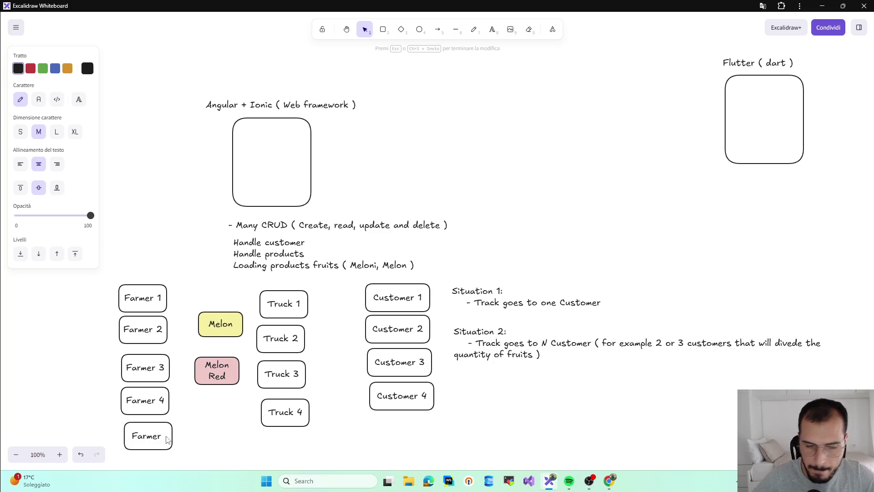
pyautogui.write('5')
pyautogui.click(181, 439)
pyautogui.moveTo(166, 430); pyautogui.dragTo(162, 430)
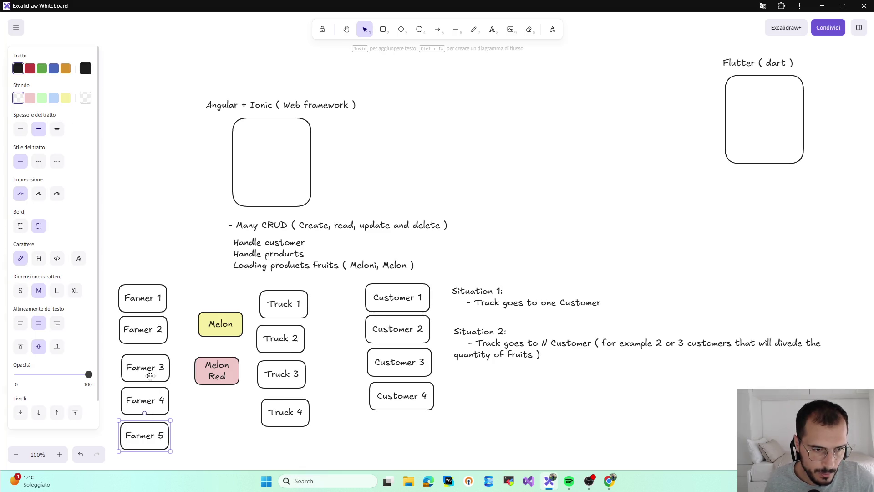
# - Nudge the Farmer 3, Melon and Melon Red boxes into rough position in the farmer column
pyautogui.moveTo(152, 375); pyautogui.dragTo(151, 370)
pyautogui.click(235, 381)
pyautogui.moveTo(234, 381); pyautogui.dragTo(233, 387)
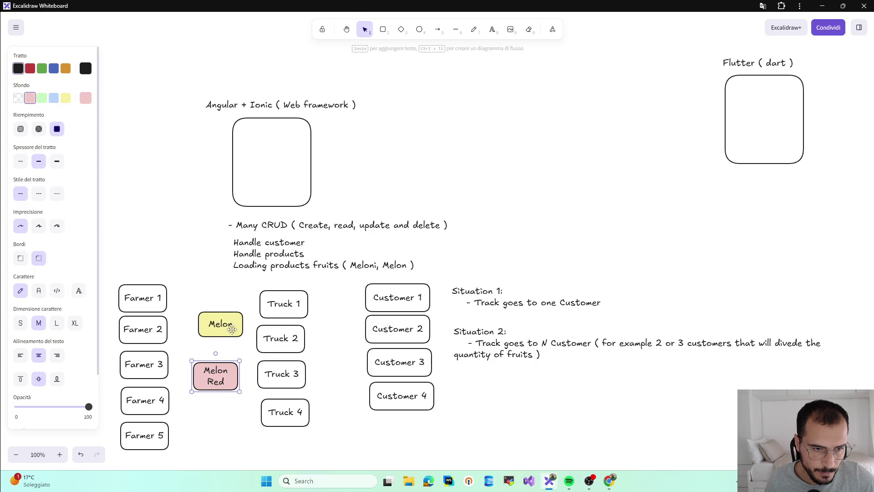
pyautogui.moveTo(231, 329); pyautogui.dragTo(223, 338)
pyautogui.click(227, 403)
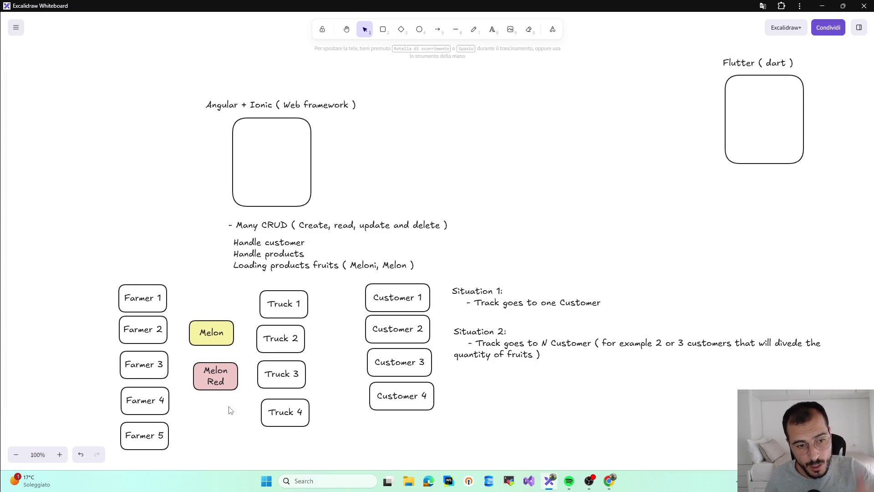
pyautogui.moveTo(106, 263); pyautogui.dragTo(196, 478)
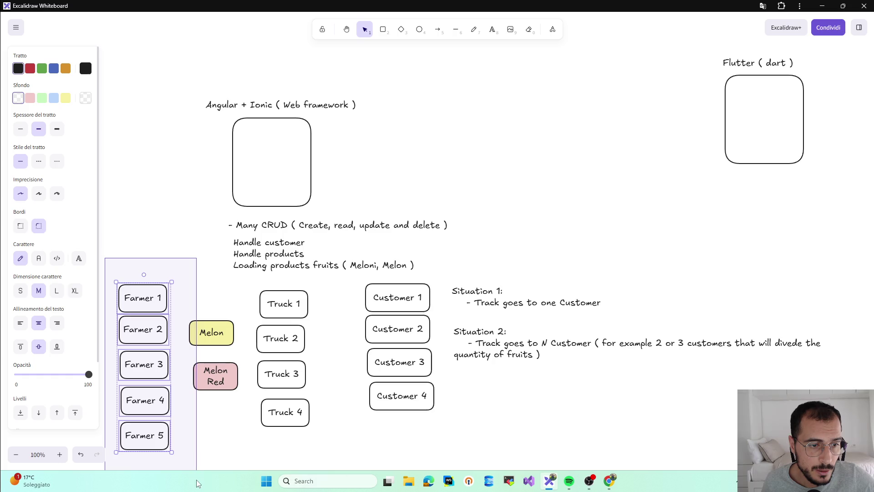
pyautogui.click(205, 459)
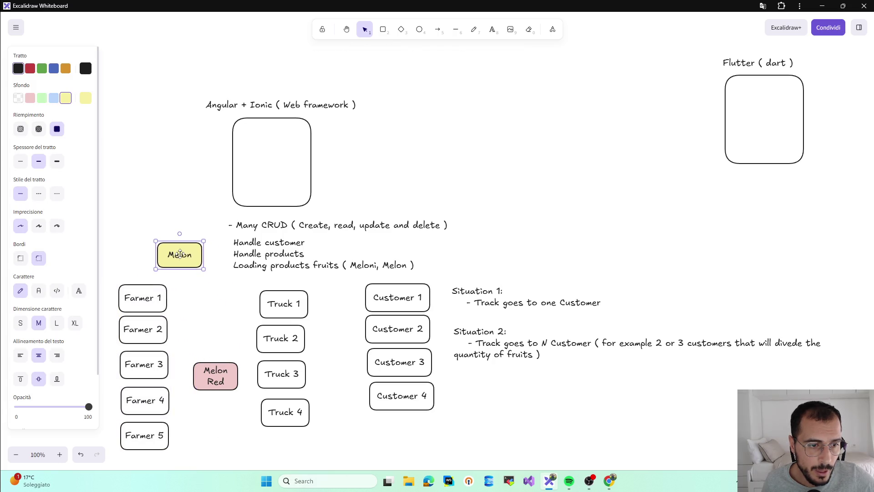
# - Place Melon and Melon Red beside Farmer 1 and line up the four Truck boxes evenly
pyautogui.moveTo(212, 332); pyautogui.dragTo(207, 296)
pyautogui.moveTo(215, 375); pyautogui.dragTo(209, 337)
pyautogui.click(214, 362)
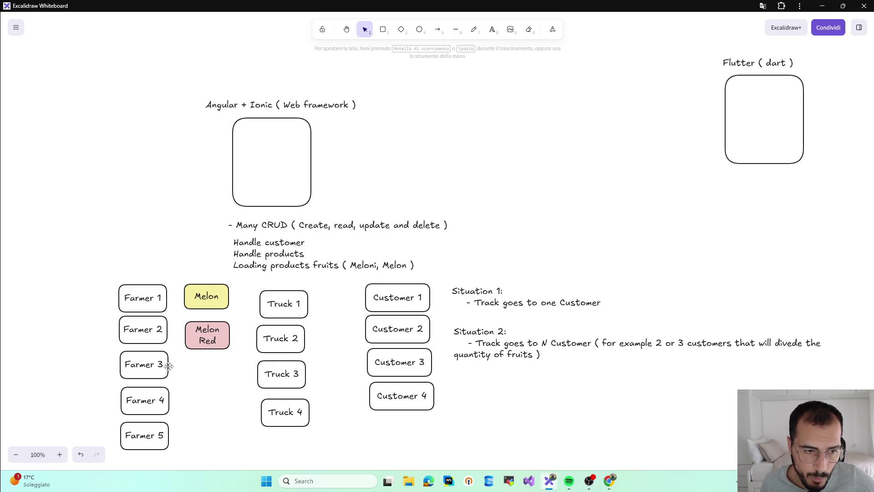
pyautogui.moveTo(297, 321); pyautogui.dragTo(281, 333)
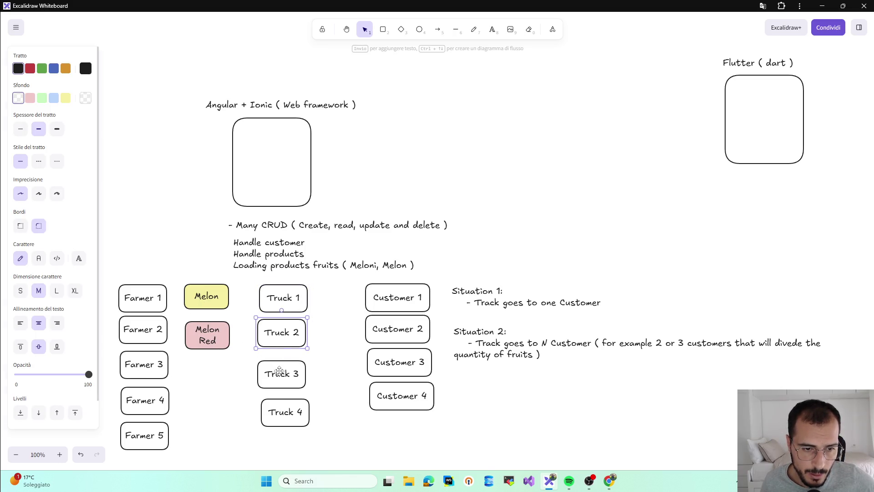
pyautogui.moveTo(280, 372); pyautogui.dragTo(280, 366)
pyautogui.moveTo(283, 403); pyautogui.dragTo(279, 398)
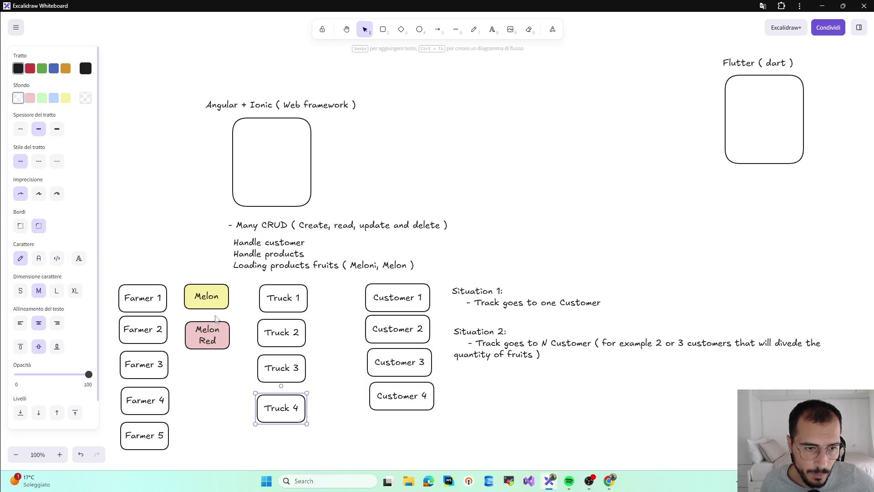
pyautogui.moveTo(209, 300); pyautogui.dragTo(221, 301)
pyautogui.moveTo(210, 335); pyautogui.dragTo(222, 335)
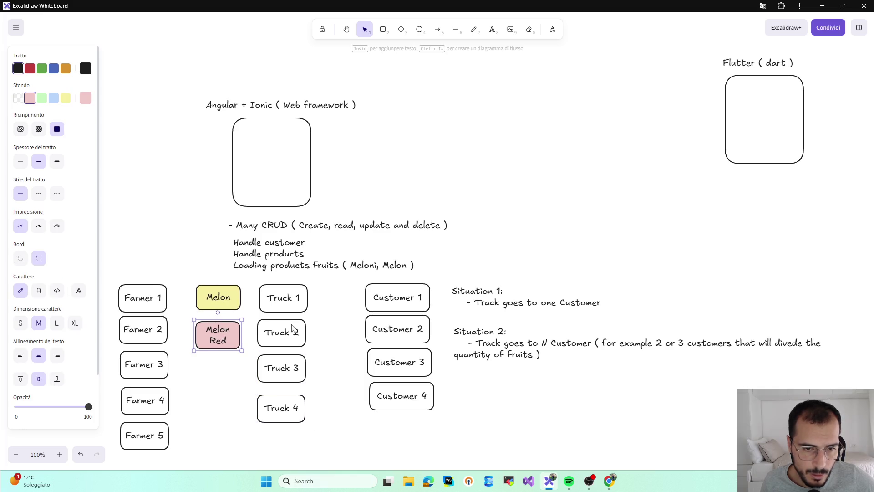
pyautogui.click(307, 297)
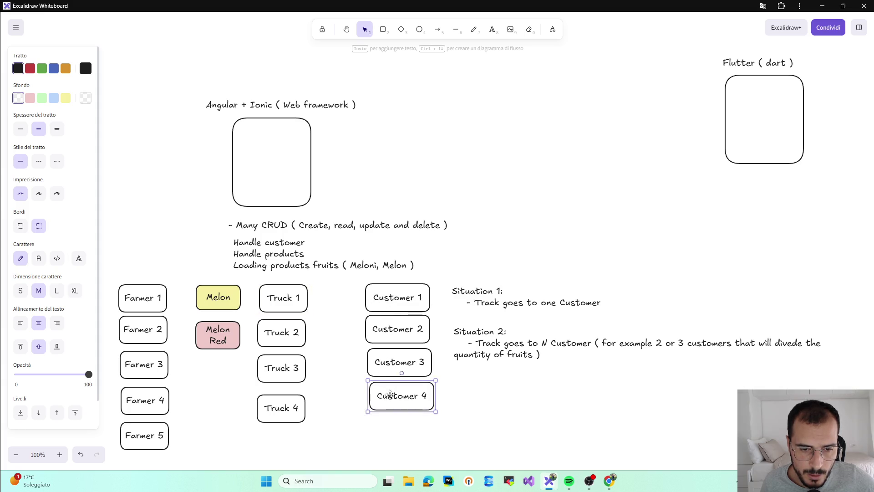
# - Shift Customer 1–4 down into even, aligned rows matching the trucks
pyautogui.moveTo(390, 389); pyautogui.dragTo(387, 401)
pyautogui.moveTo(399, 353); pyautogui.dragTo(399, 361)
pyautogui.moveTo(398, 329); pyautogui.dragTo(398, 333)
pyautogui.moveTo(402, 304); pyautogui.dragTo(401, 305)
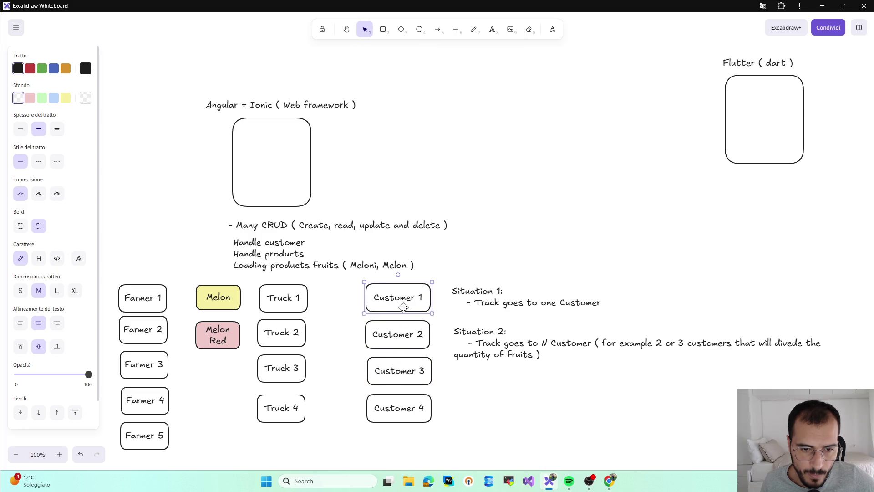
pyautogui.moveTo(403, 371); pyautogui.dragTo(403, 369)
pyautogui.moveTo(392, 405); pyautogui.dragTo(390, 404)
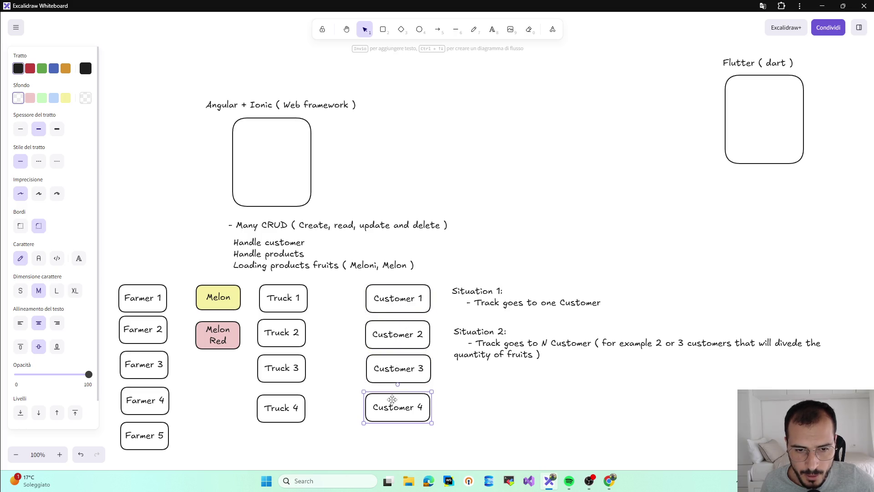
pyautogui.click(453, 413)
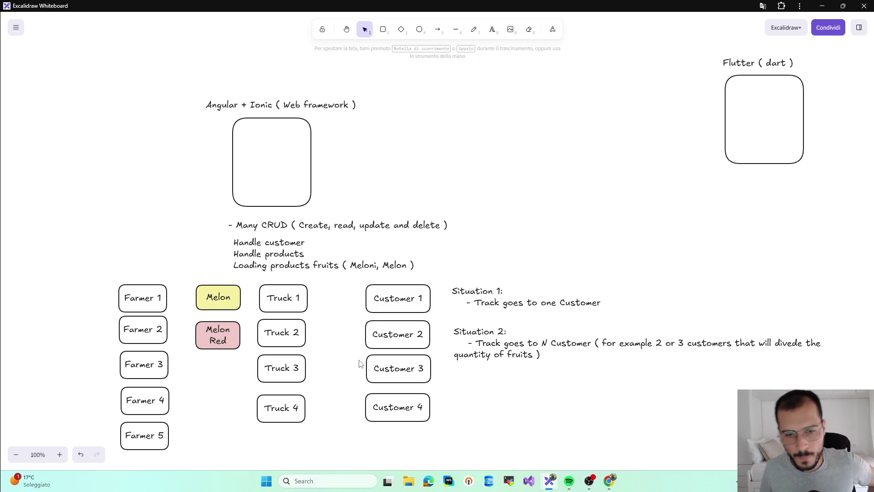
# - Review the whole diagram and the Many CRUD and Angular + Ionic notes without changing them
pyautogui.moveTo(105, 71); pyautogui.dragTo(787, 444)
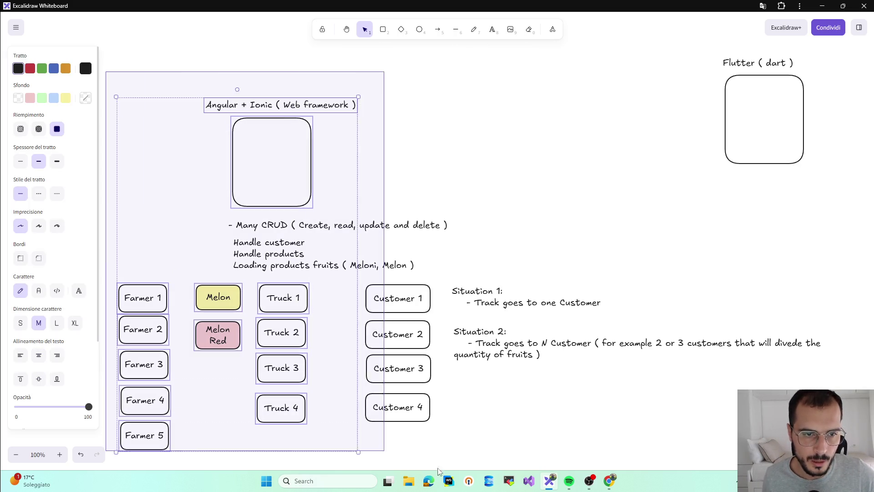
pyautogui.click(787, 444)
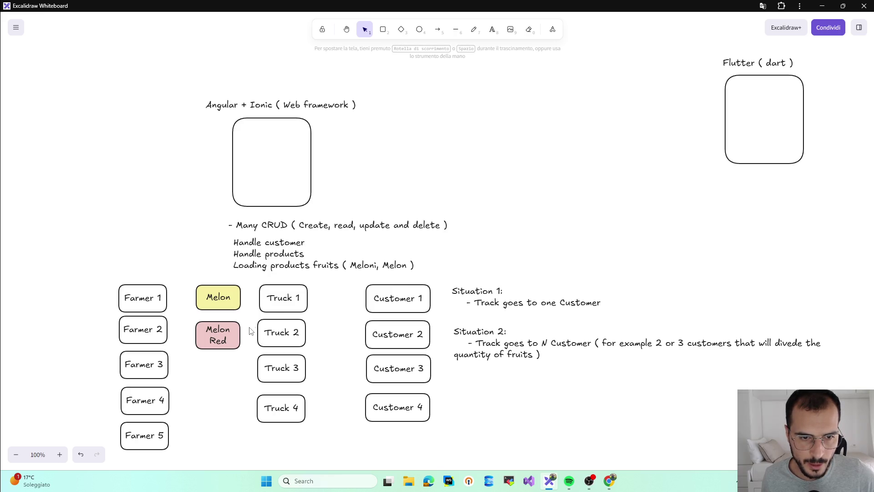
pyautogui.click(273, 229)
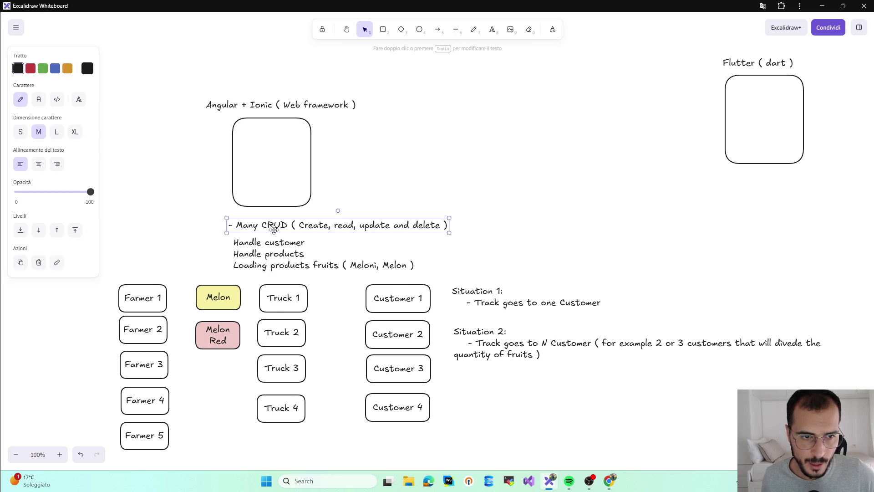
pyautogui.click(278, 110)
pyautogui.click(283, 230)
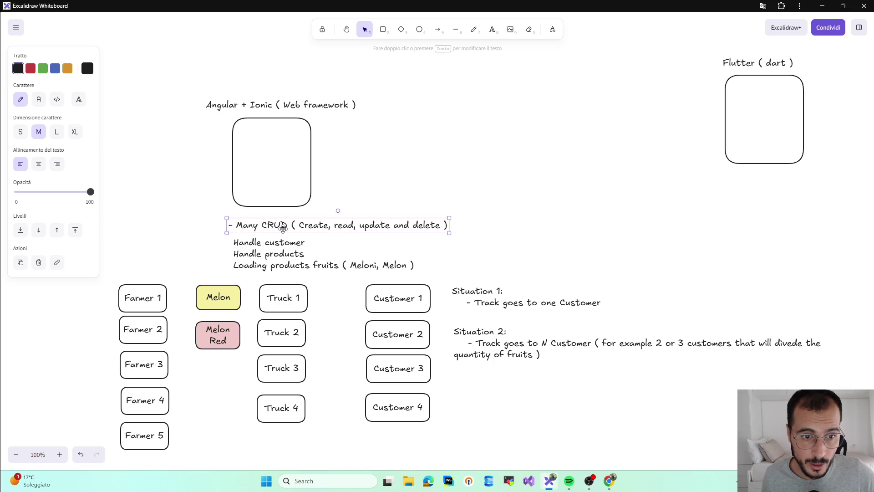
pyautogui.click(378, 165)
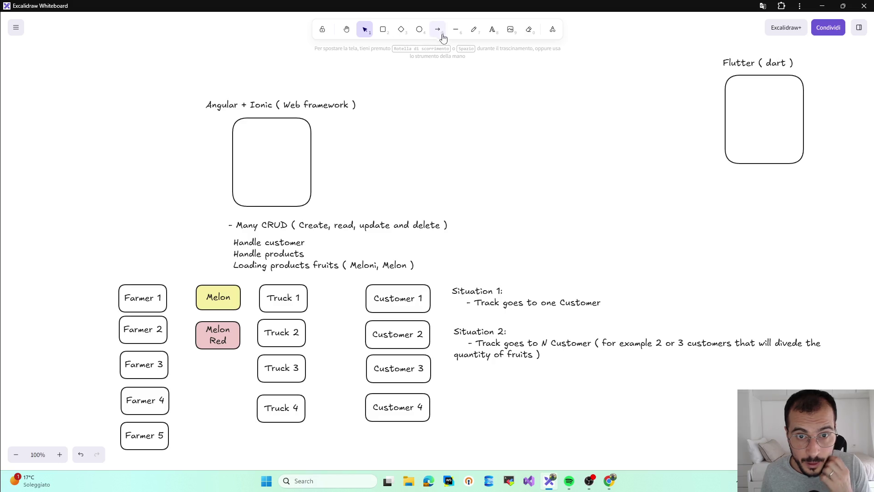
pyautogui.click(382, 29)
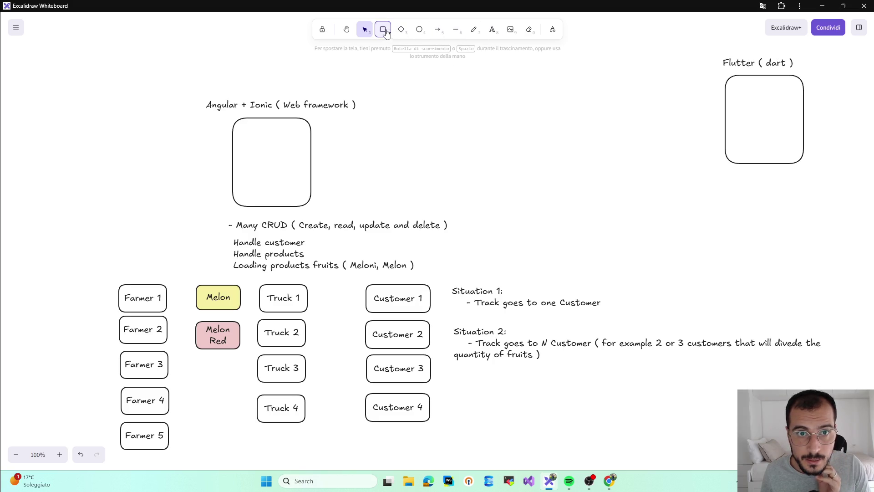
# - Draw a test box right of the Angular + Ionic box and delete it
pyautogui.moveTo(410, 107)
pyautogui.mouseDown()
pyautogui.moveTo(503, 160)
pyautogui.moveTo(521, 161)
pyautogui.mouseUp()
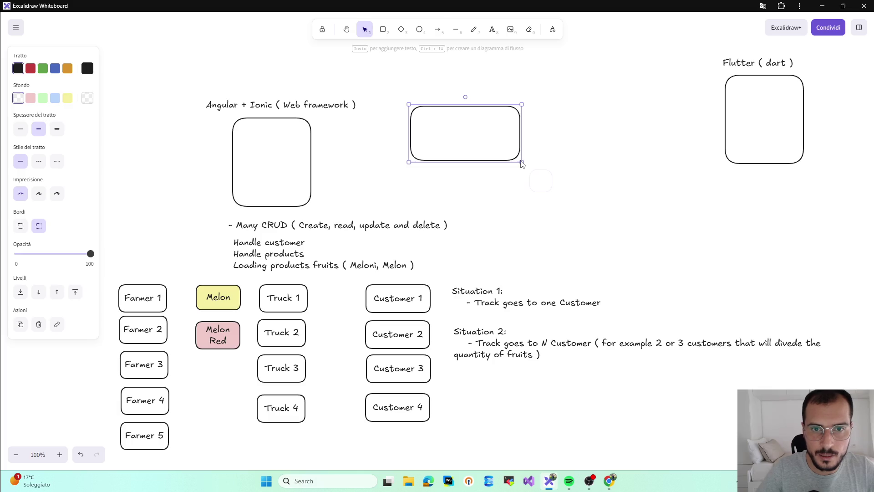
pyautogui.press('a')
pyautogui.press('v')
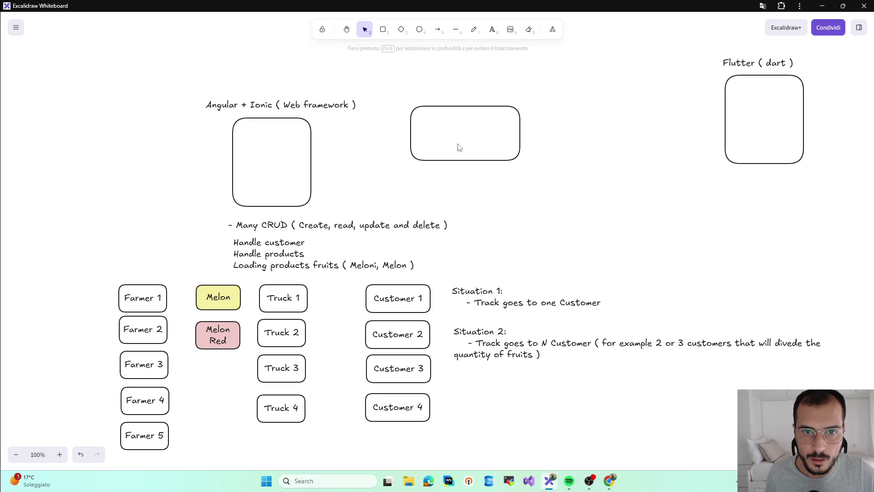
pyautogui.click(459, 107)
pyautogui.press('Delete')
# - Draw and discard two more trial boxes right of the Angular + Ionic box
pyautogui.press('r')
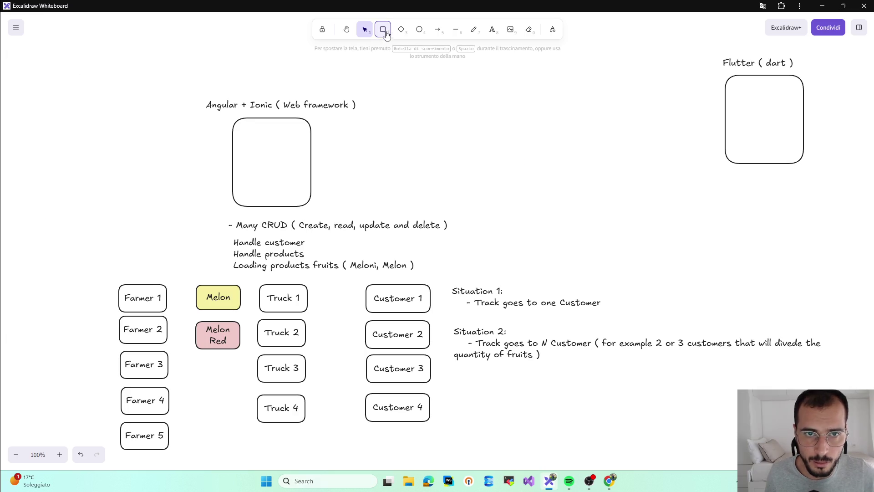
pyautogui.moveTo(517, 185); pyautogui.dragTo(408, 122)
pyautogui.press('Delete')
pyautogui.click(383, 31)
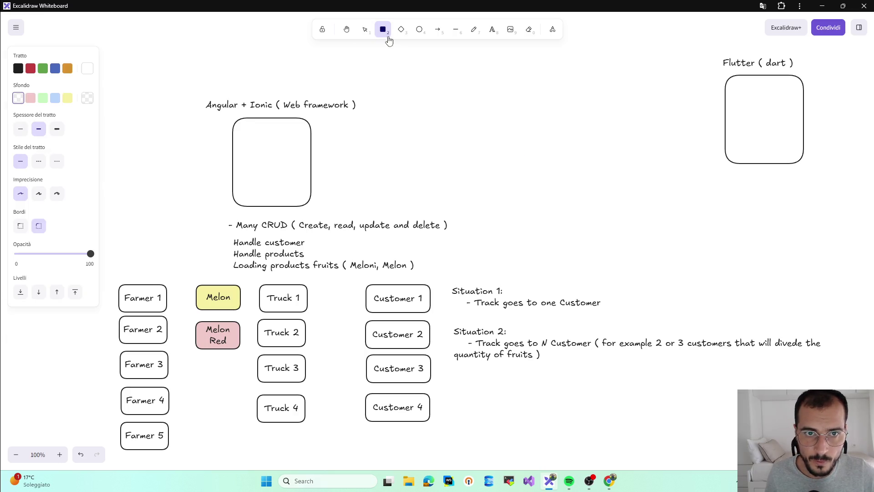
pyautogui.moveTo(524, 173); pyautogui.dragTo(408, 86)
pyautogui.press('Delete')
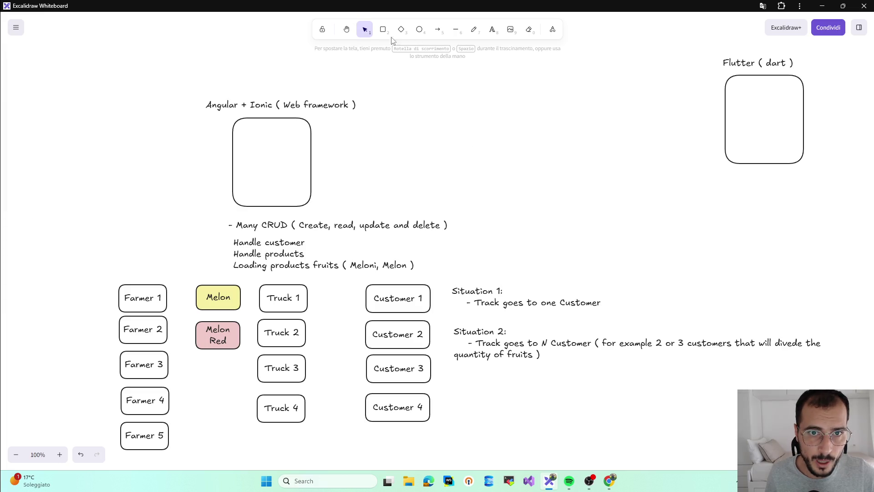
pyautogui.click(383, 30)
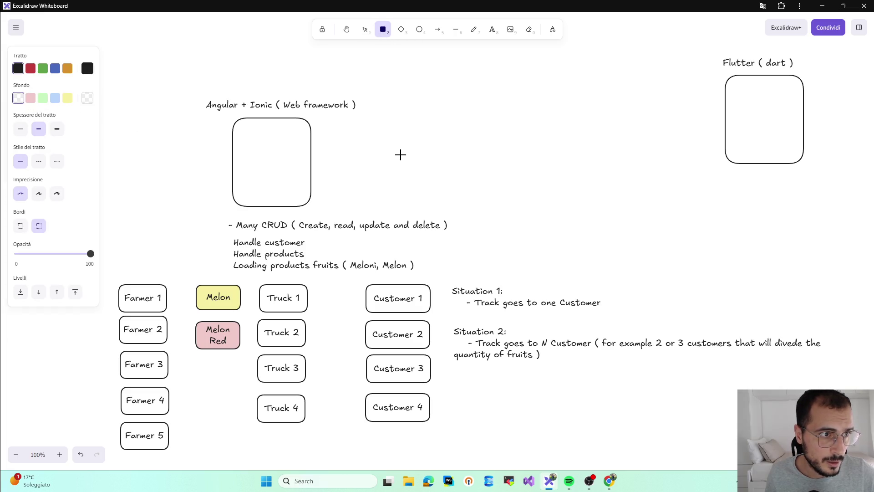
# - Replace a too-small box with a wider rounded box between the Angular + Ionic and Flutter columns
pyautogui.moveTo(421, 135); pyautogui.dragTo(492, 198)
pyautogui.doubleClick(461, 176)
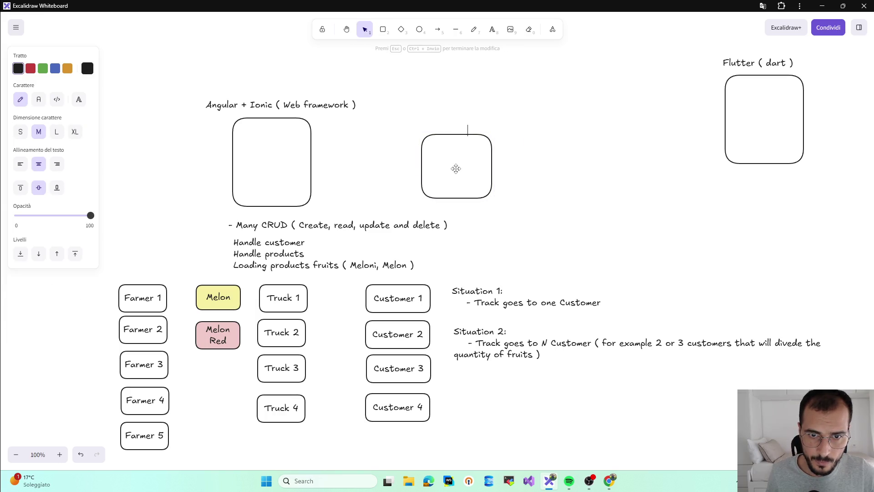
pyautogui.click(456, 172)
pyautogui.click(457, 172)
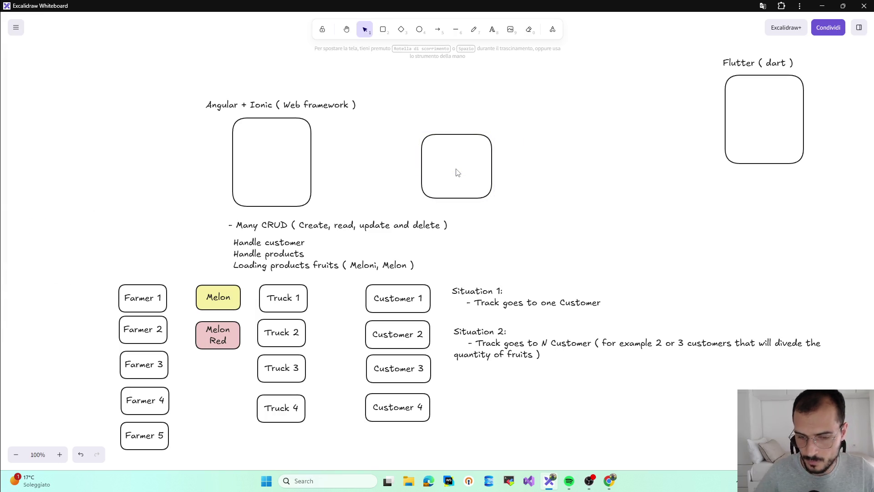
pyautogui.click(469, 134)
pyautogui.press('Delete')
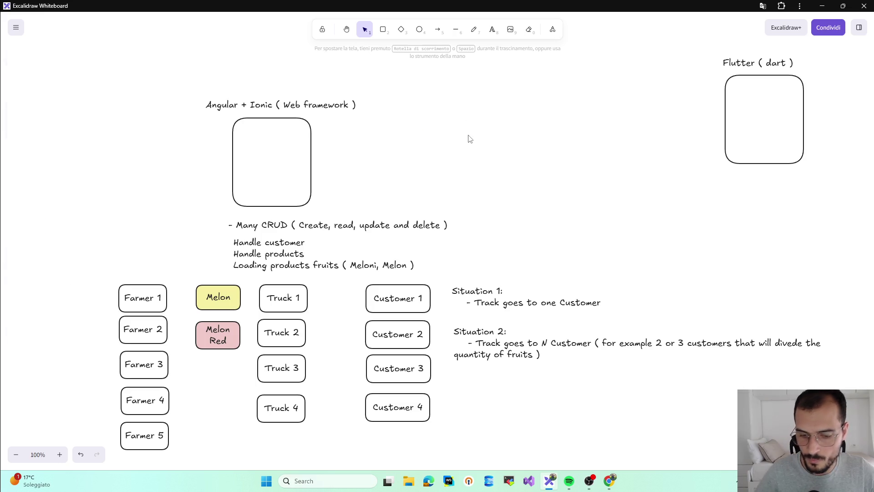
pyautogui.click(385, 33)
pyautogui.moveTo(436, 108); pyautogui.dragTo(562, 180)
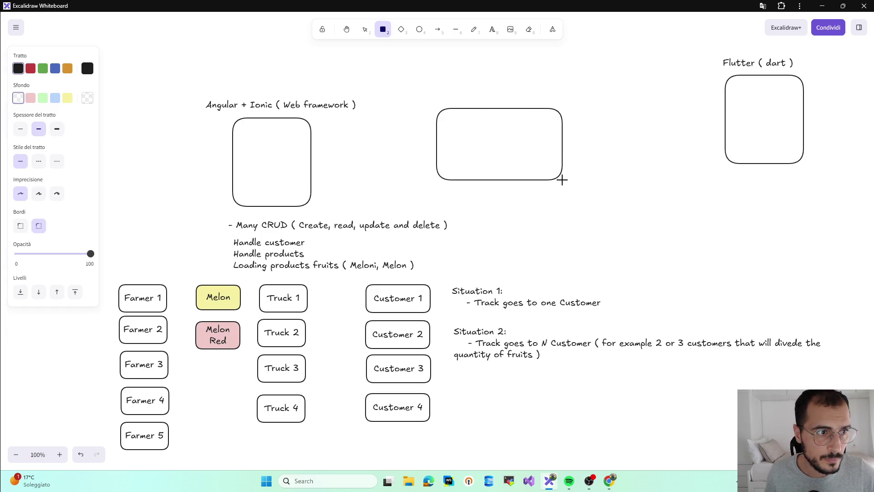
# - Write 'Stack used now: Angular + Ionic' in the wide box, fix the Ionic typo, and move the text to the upper left
pyautogui.doubleClick(480, 137)
pyautogui.write('Stack used now:')
pyautogui.write('Angular + Ionci')
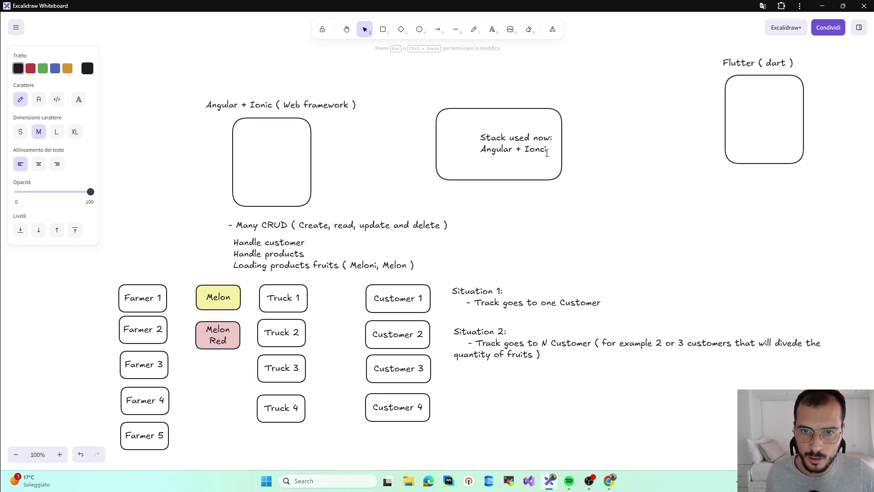
pyautogui.press('BackSpace')
pyautogui.press('BackSpace')
pyautogui.write('i')
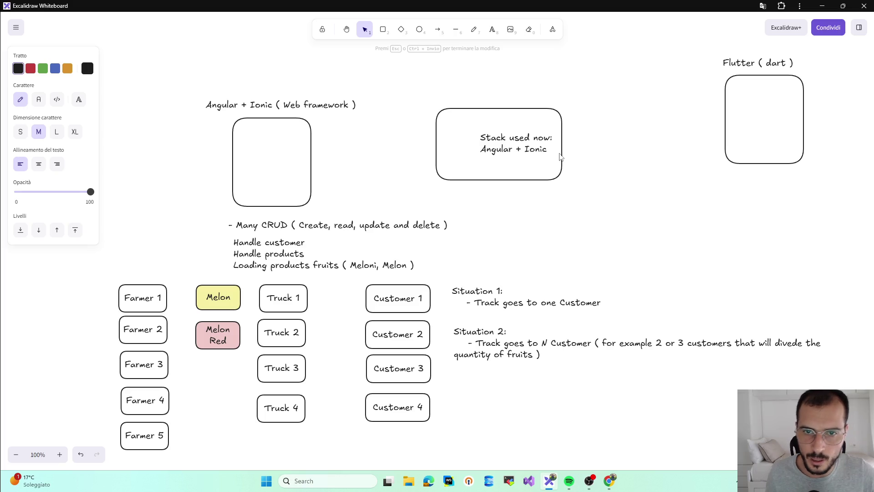
pyautogui.press('Escape')
pyautogui.moveTo(529, 146); pyautogui.dragTo(492, 129)
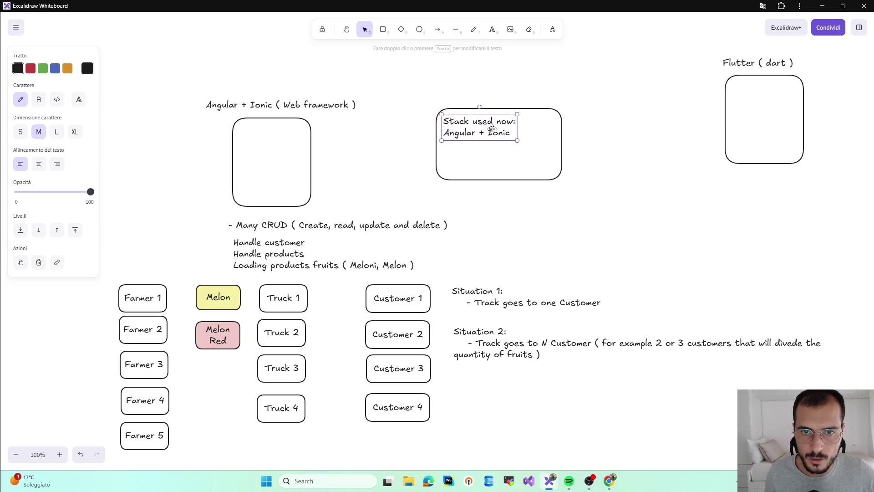
# - Add '.Net core 8' and 'Postgresql' lines under the stack text
pyautogui.tripleClick(499, 132)
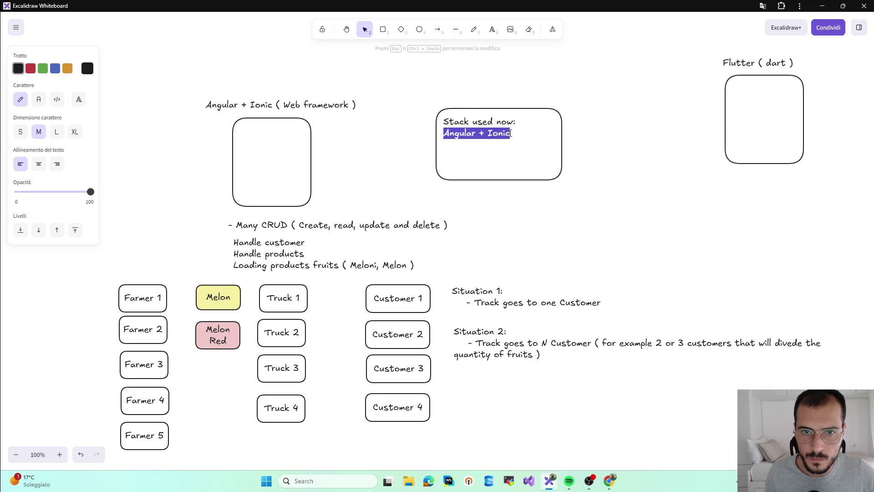
pyautogui.click(520, 134)
pyautogui.write('.Net core 8')
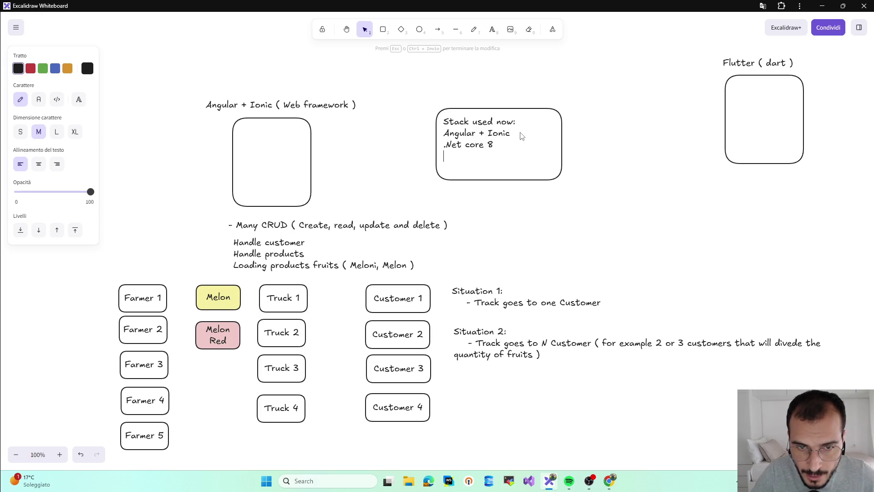
pyautogui.press('Return')
pyautogui.write('Postgres')
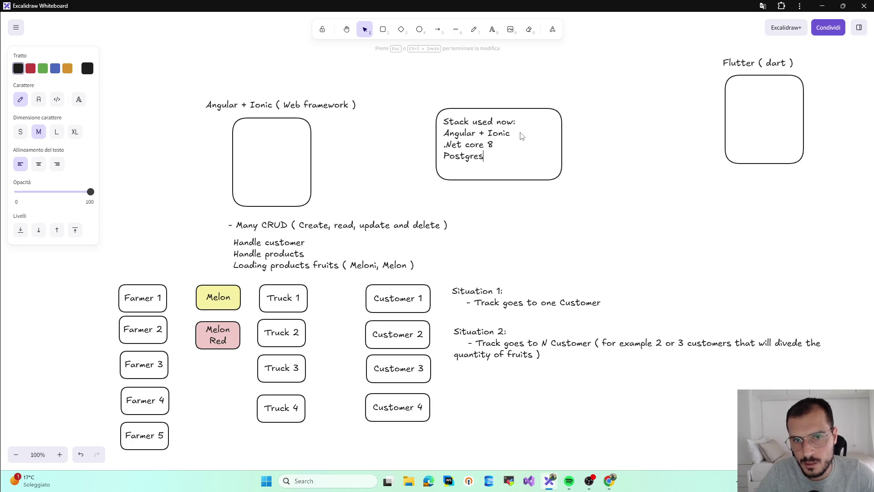
pyautogui.write('ql')
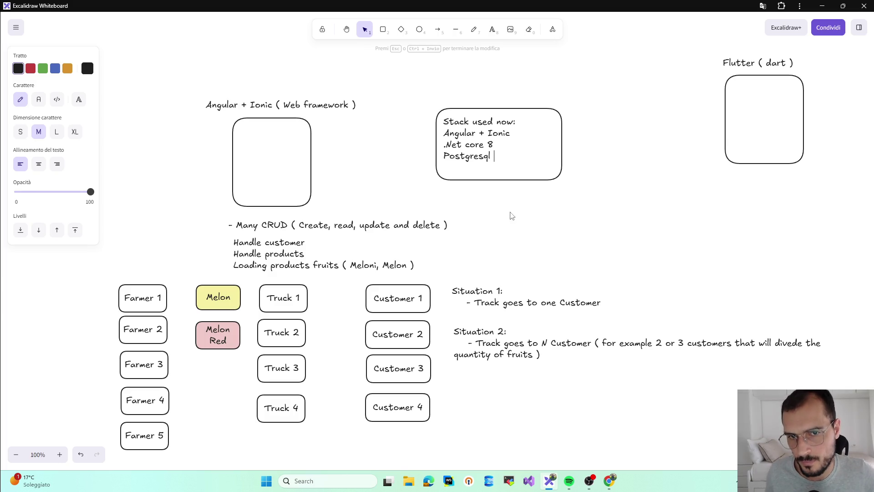
pyautogui.press('Escape')
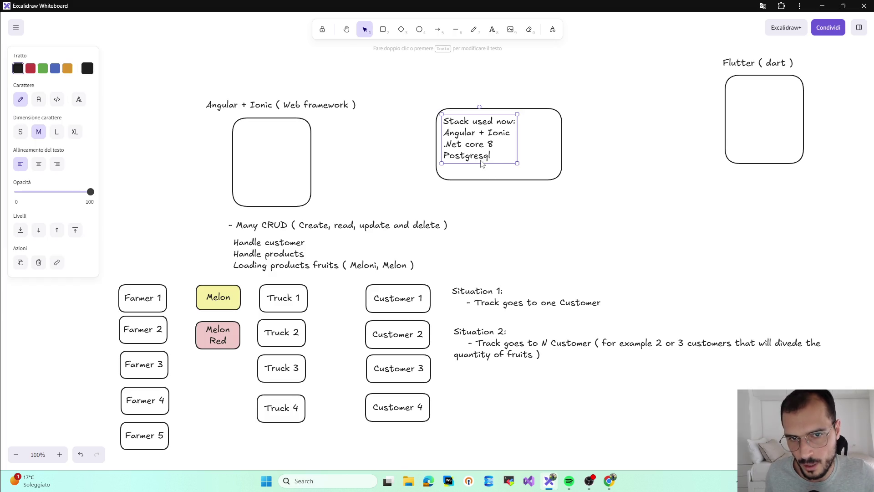
# - Recheck the stack text and undo an accidental move of its surrounding box
pyautogui.doubleClick(501, 156)
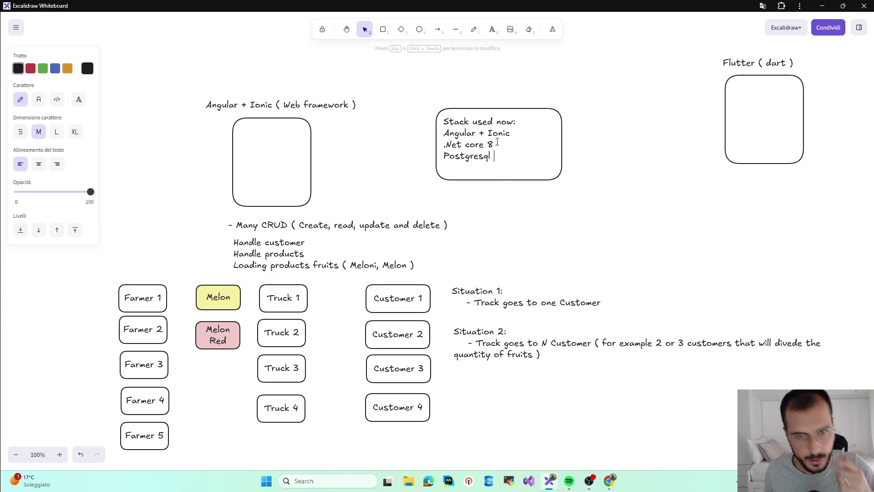
pyautogui.click(476, 132)
pyautogui.click(528, 136)
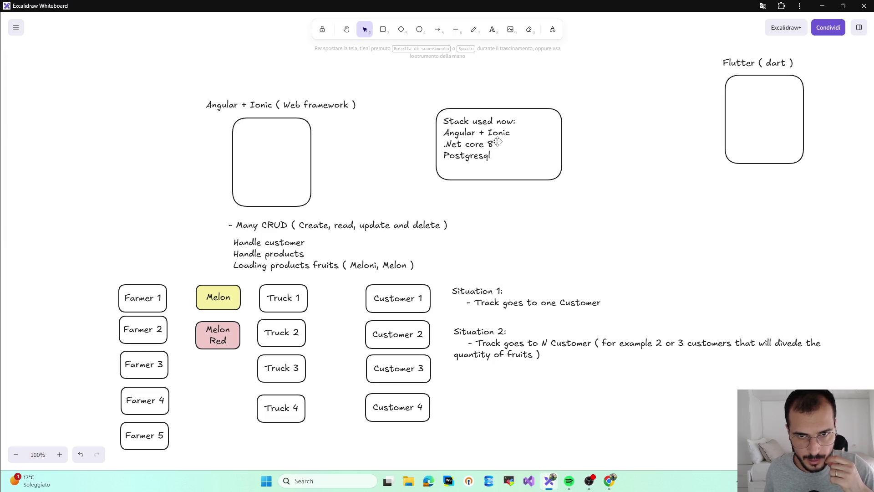
pyautogui.click(497, 142)
pyautogui.press('Return')
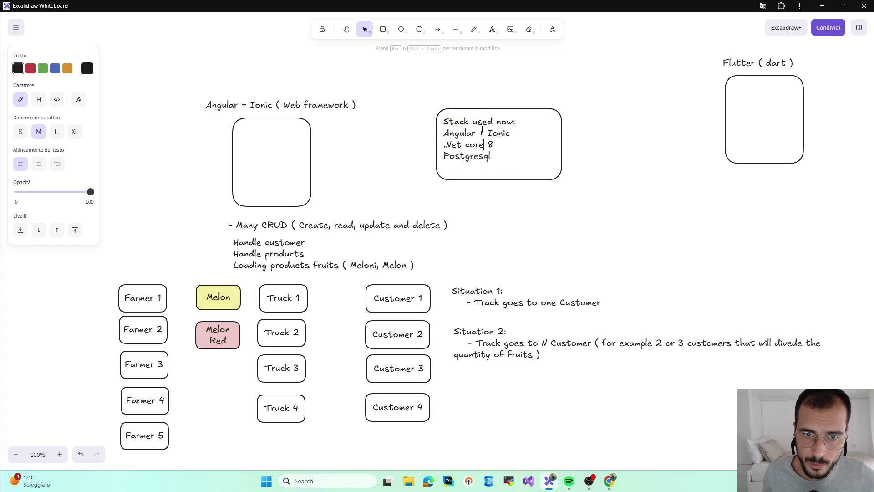
pyautogui.click(481, 133)
pyautogui.moveTo(491, 121); pyautogui.dragTo(436, 119)
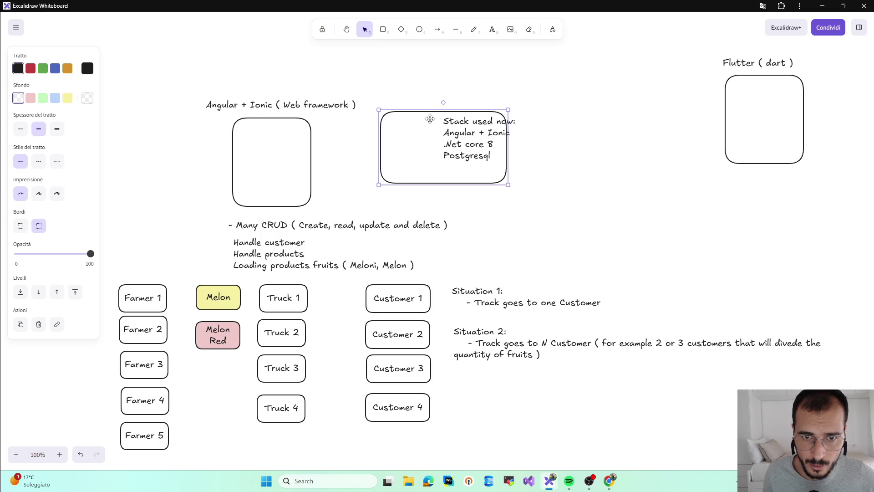
pyautogui.hotkey('ctrl', 'z')
pyautogui.hotkey('ctrl', 'z')
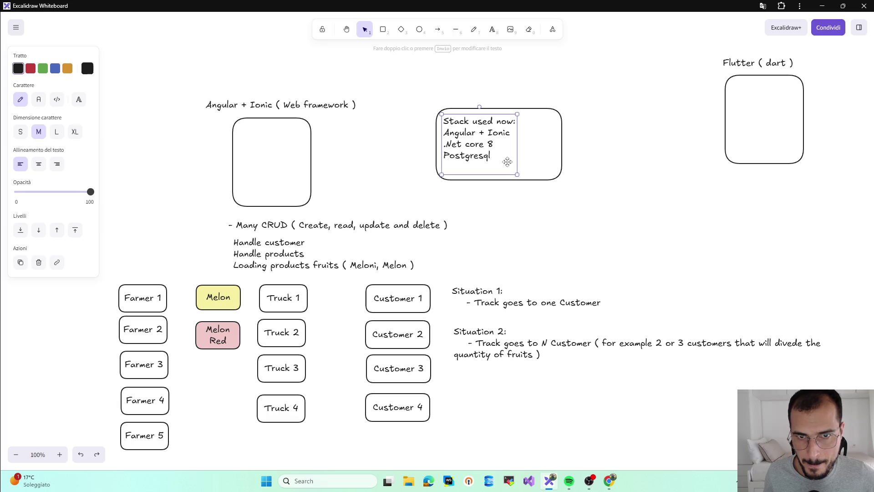
pyautogui.press('Escape')
pyautogui.click(383, 28)
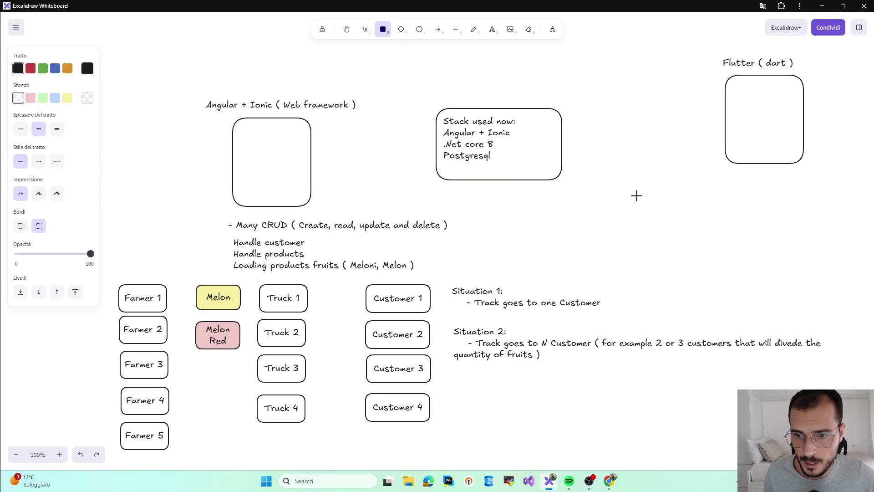
pyautogui.scroll(-5, 636, 212)
pyautogui.scroll(3, 609, 210)
pyautogui.hscroll(5, 608, 211)
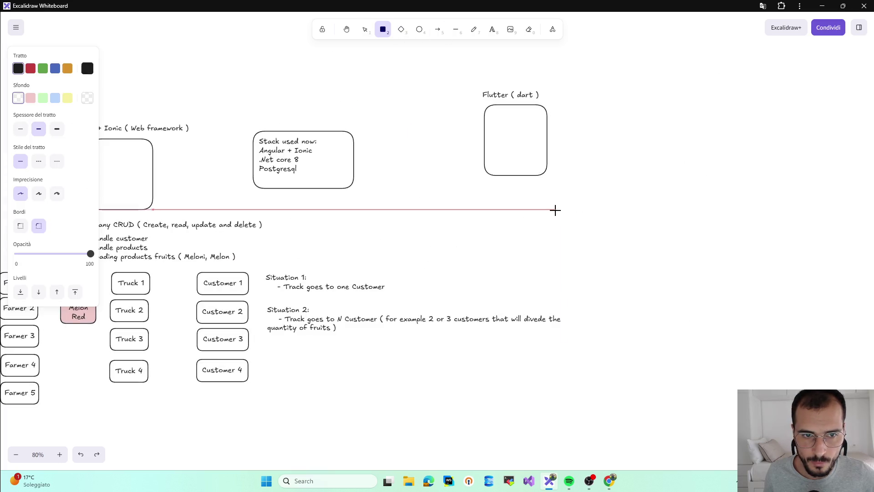
pyautogui.scroll(2, 534, 207)
pyautogui.scroll(3, 534, 208)
pyautogui.scroll(-3, 504, 210)
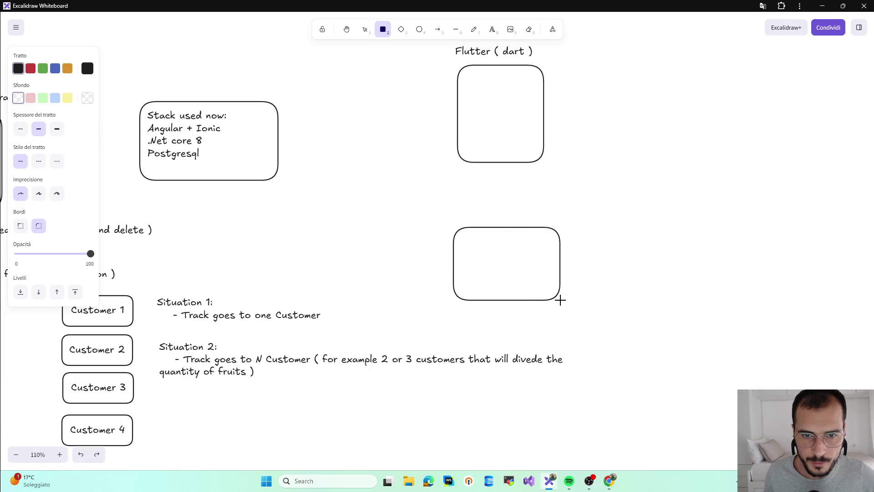
pyautogui.moveTo(454, 227); pyautogui.dragTo(570, 300)
# - Write 'Future Stack:', 'Flutter' and '.net' on separate lines in the new box under Flutter
pyautogui.doubleClick(512, 266)
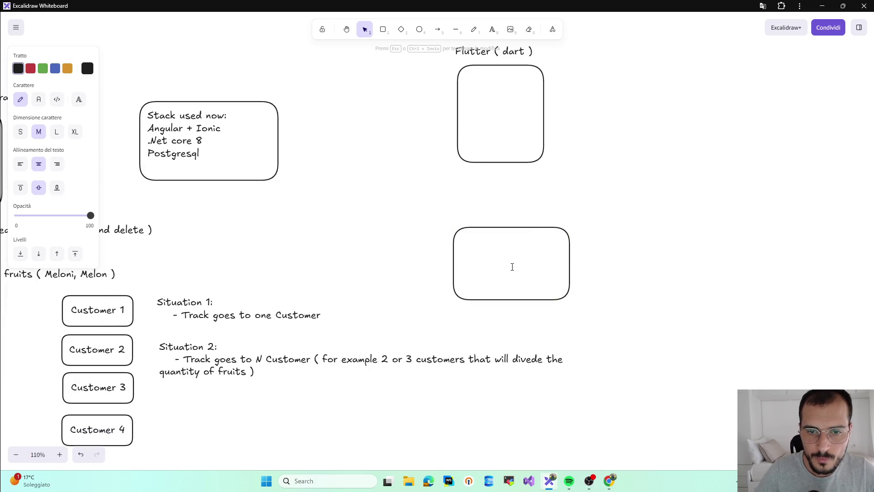
pyautogui.write('Stack fd')
pyautogui.press('BackSpace')
pyautogui.press('BackSpace')
pyautogui.press('BackSpace')
pyautogui.press('BackSpace')
pyautogui.press('BackSpace')
pyautogui.press('BackSpace')
pyautogui.press('BackSpace')
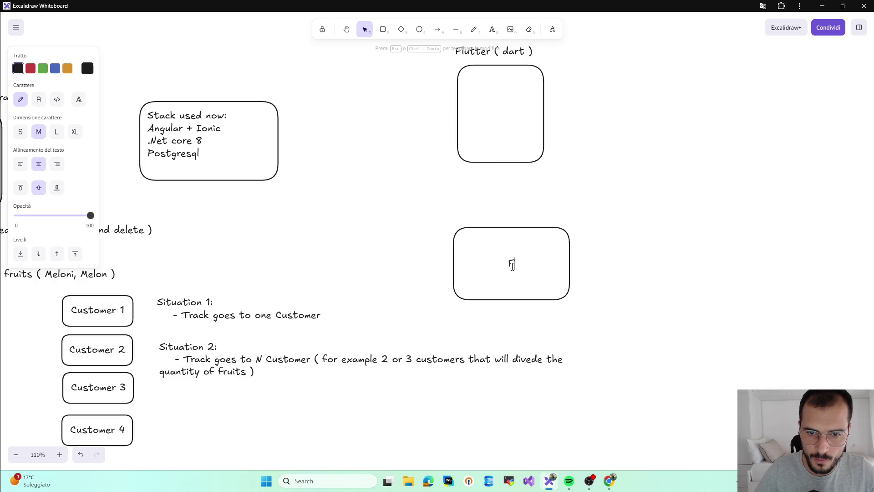
pyautogui.write('Stack:')
pyautogui.press('Return')
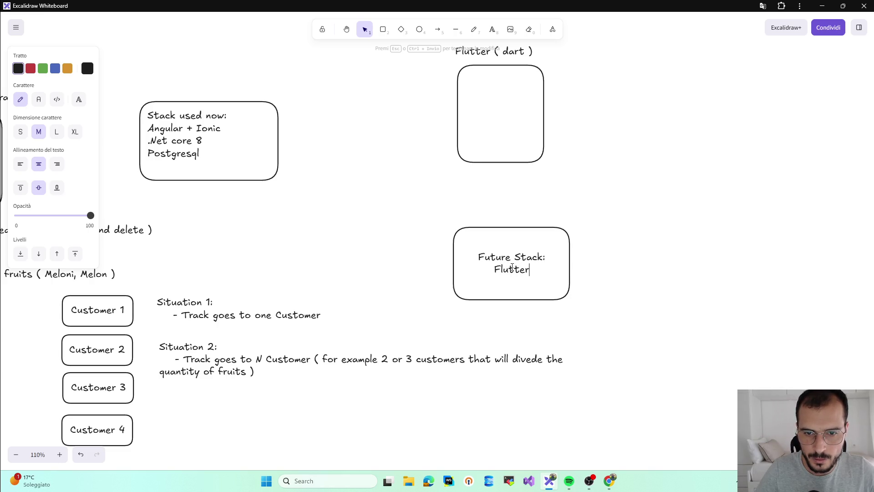
pyautogui.press('Return')
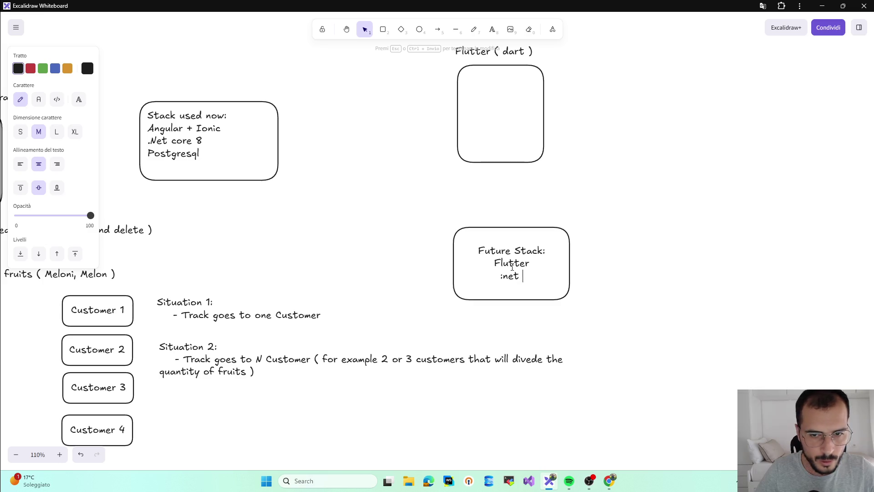